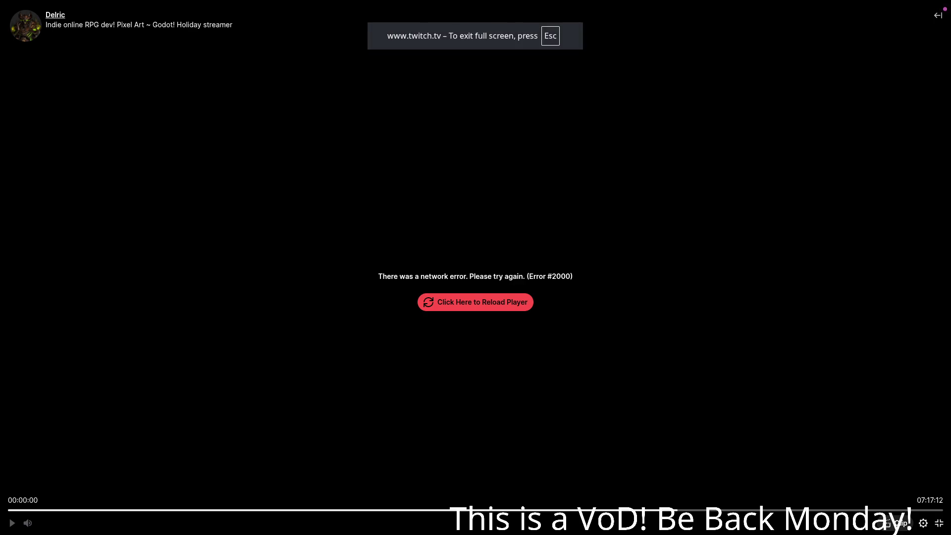
Reload the fullscreen Twitch player so the VOD resumes after its network error.
mouse_move(475, 534)
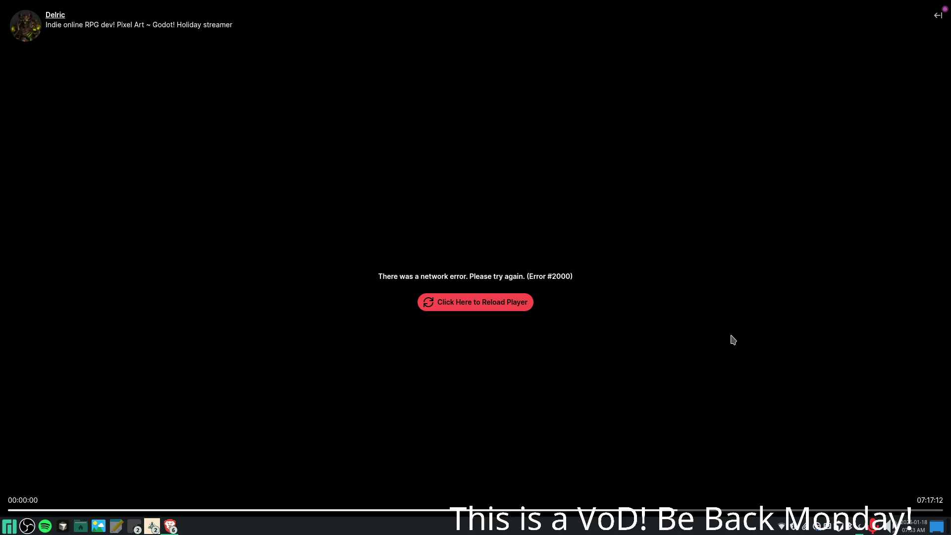
click(502, 304)
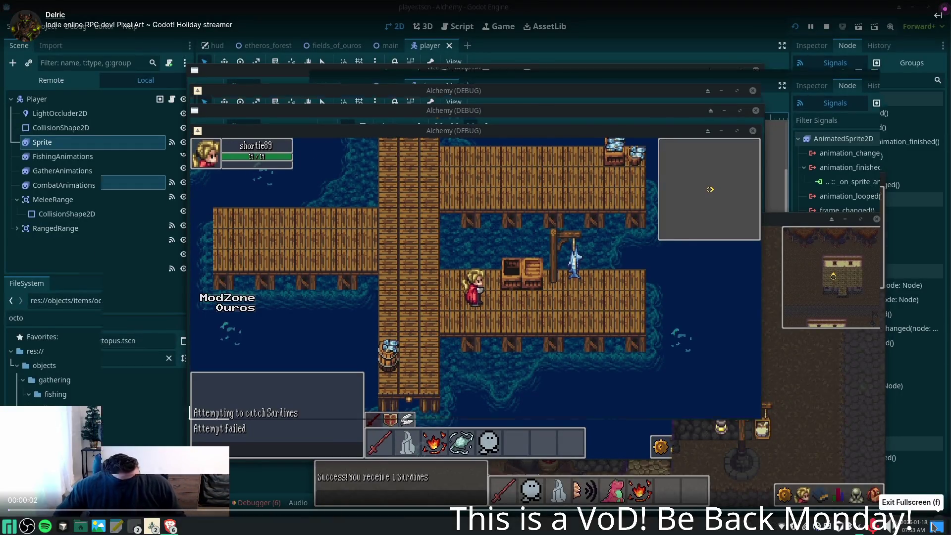
Leave fullscreen and go to the streamer's channel page.
click(933, 524)
scroll(398, 160, down, 3)
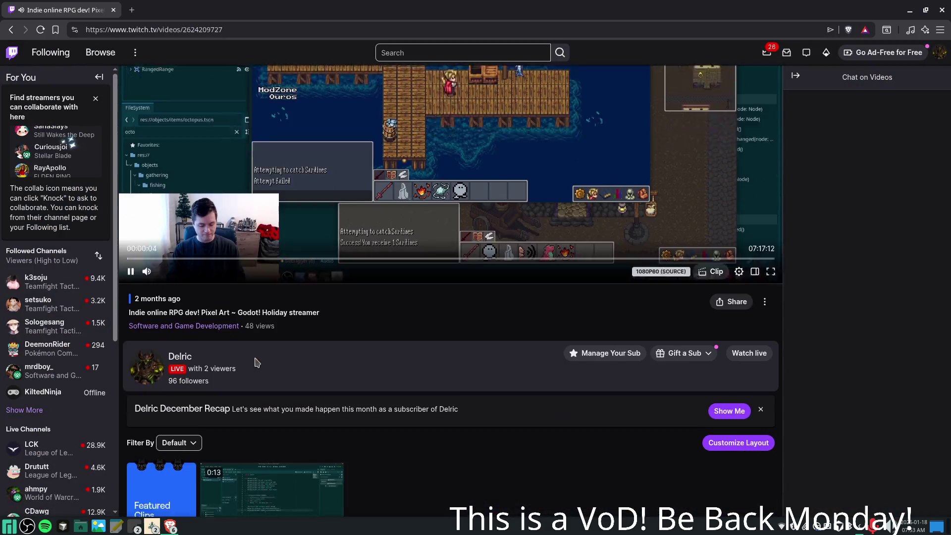
click(398, 160)
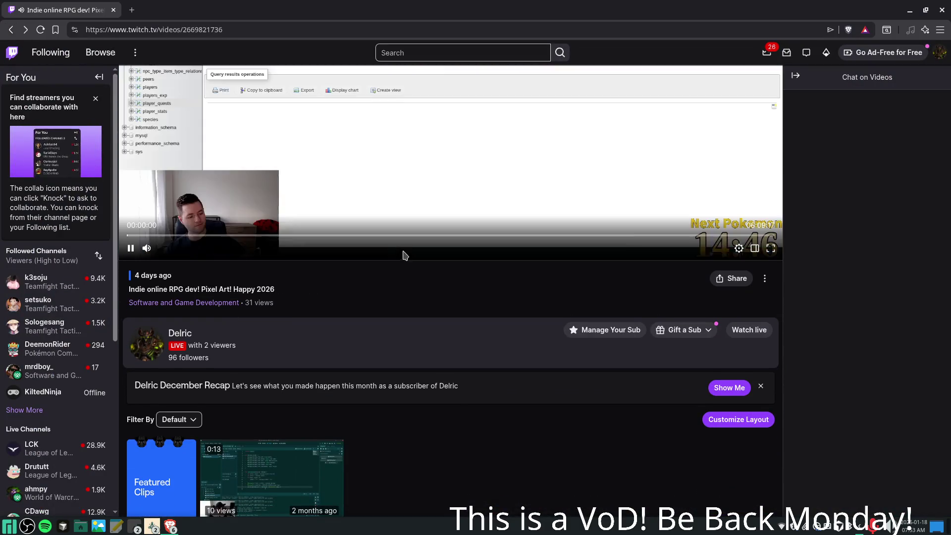
scroll(418, 411, up, 2)
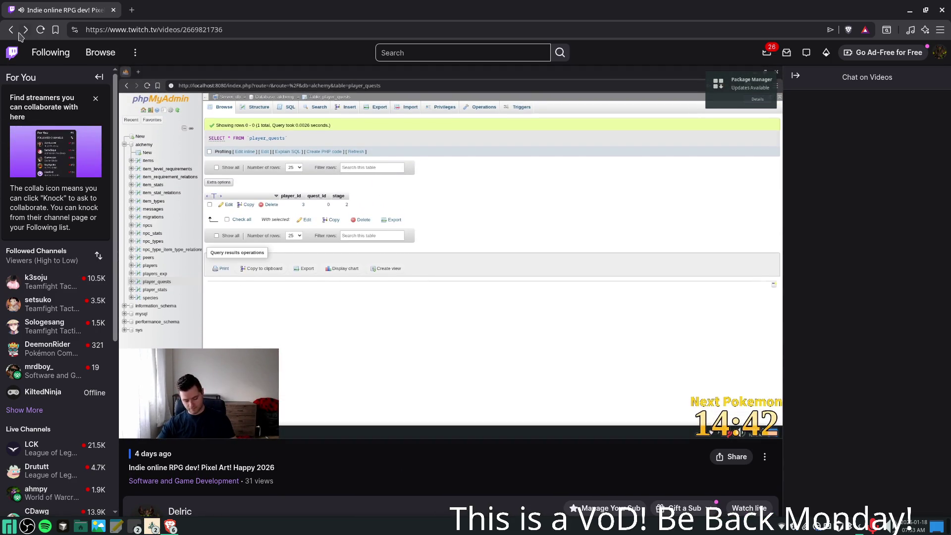
scroll(503, 378, down, 2)
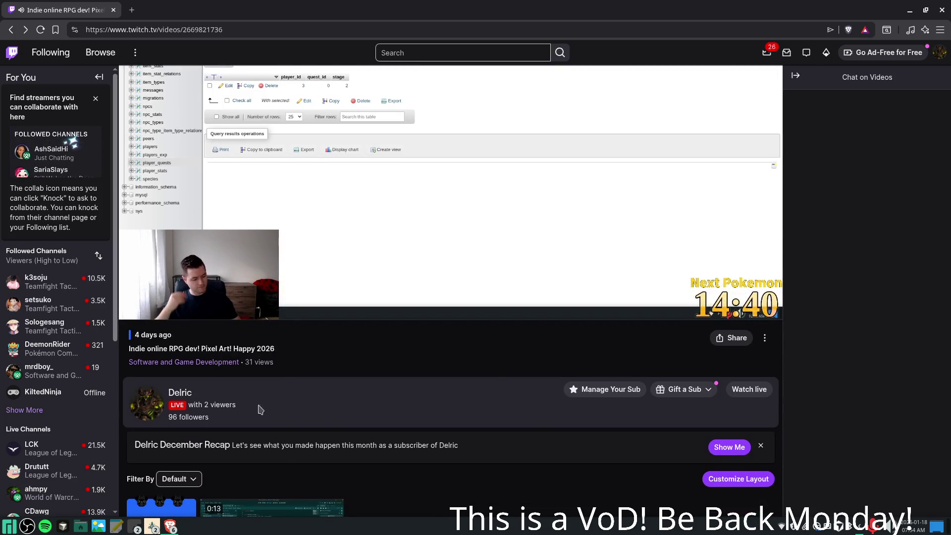
click(180, 392)
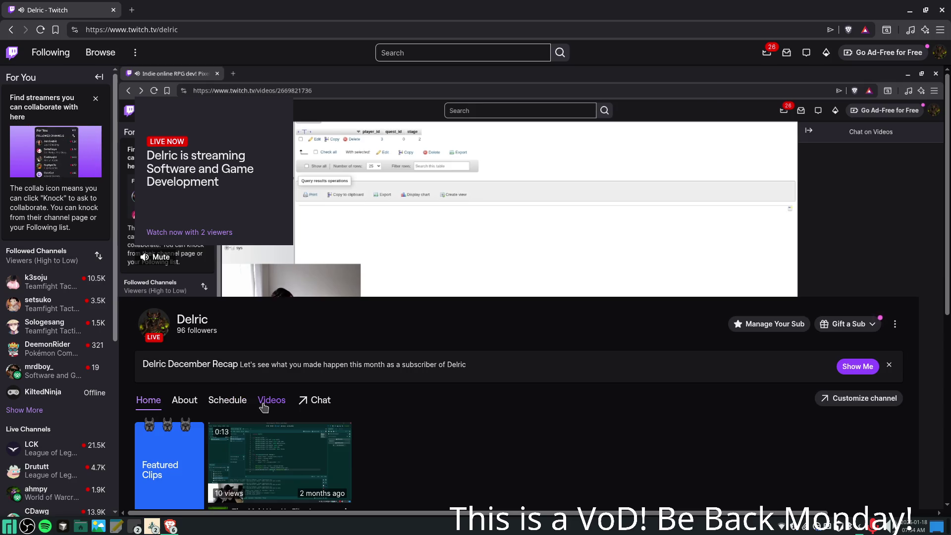
Open the newest video, 'Indie online RPG dev! Pixel Art! Happy 2026', in fullscreen.
click(271, 399)
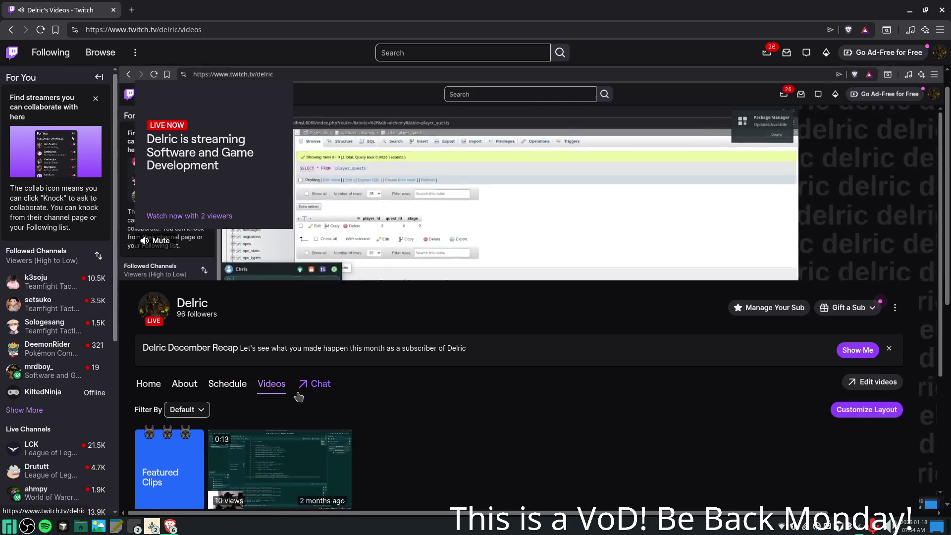
scroll(297, 394, down, 4)
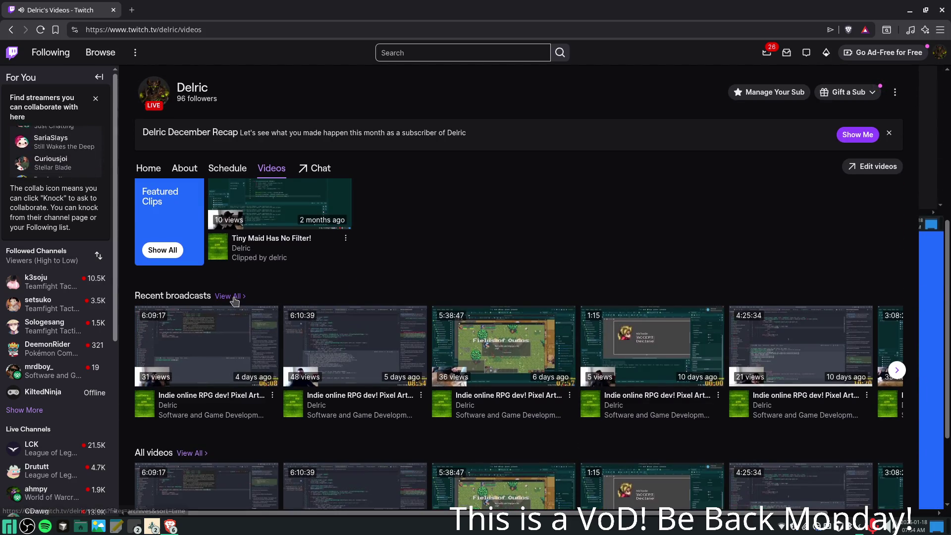
scroll(220, 367, down, 2)
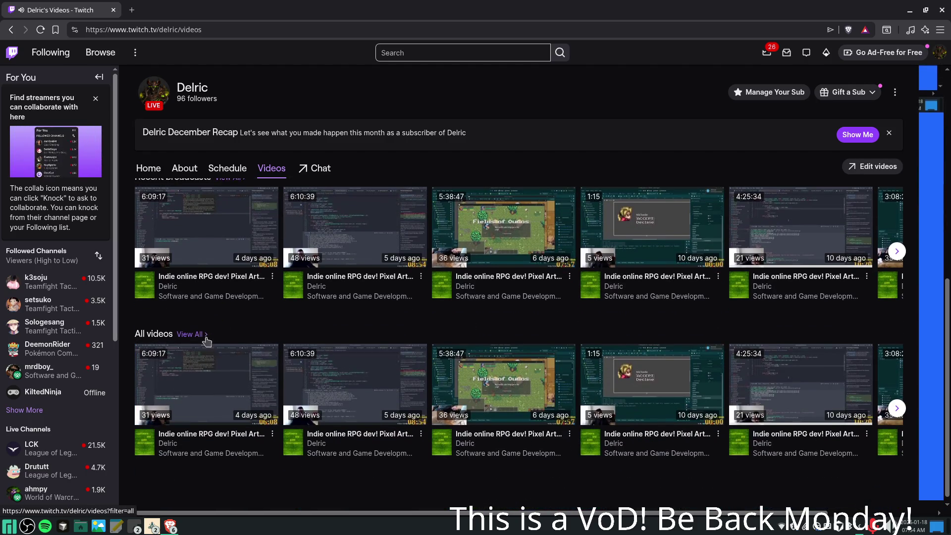
click(200, 335)
scroll(776, 335, up, 2)
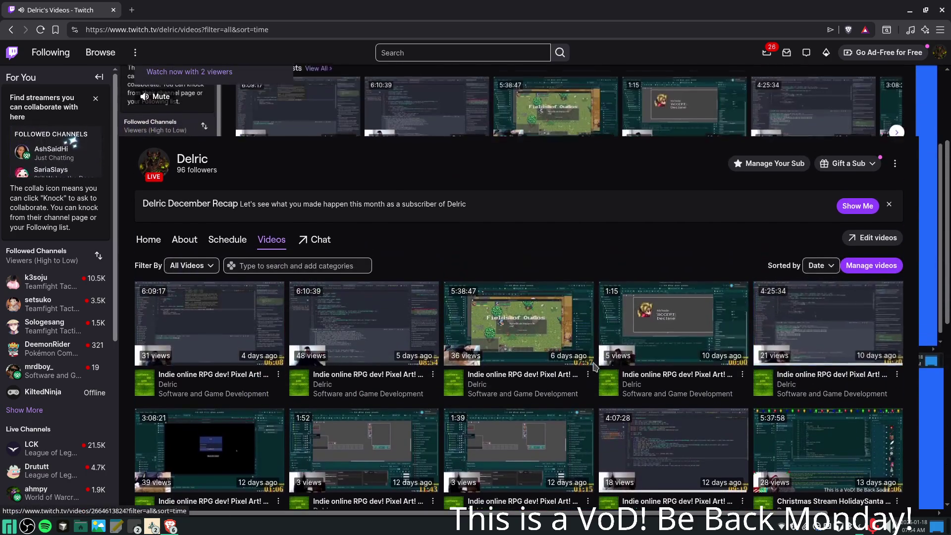
click(254, 297)
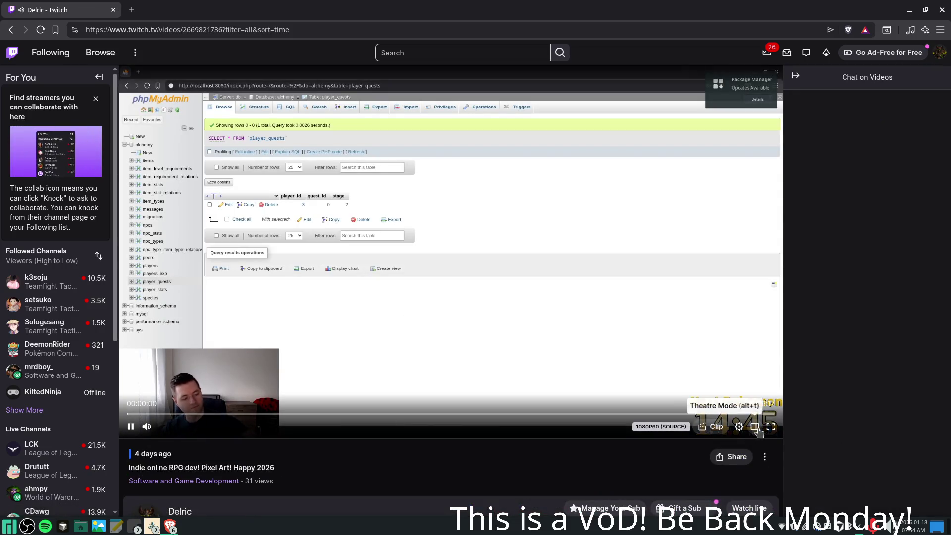
click(770, 426)
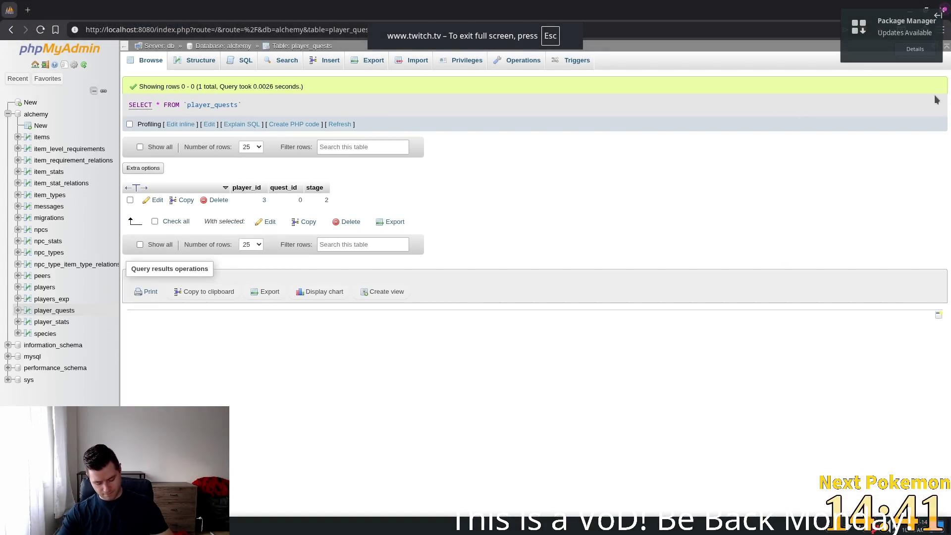
Search the application launcher for 'spo' and dismiss it without launching anything.
key(super)
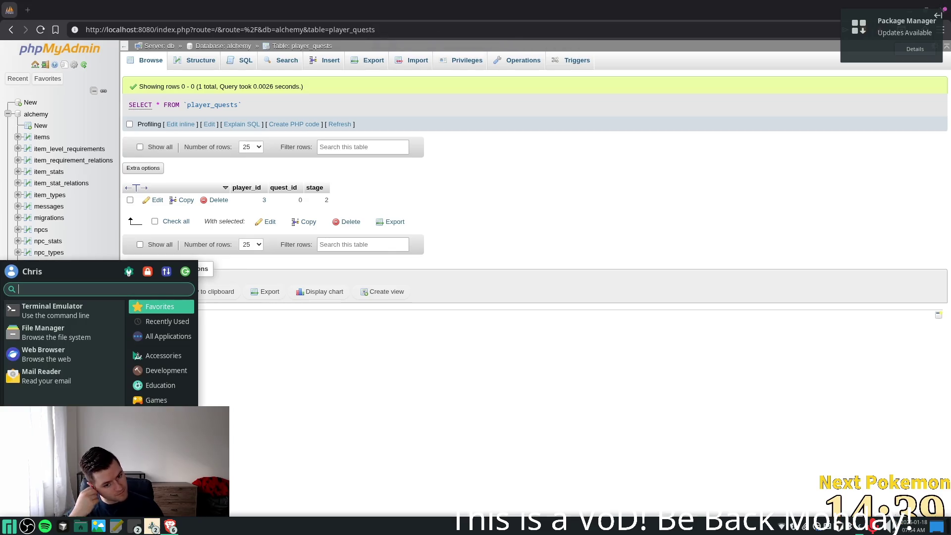
text(spo)
key(Return)
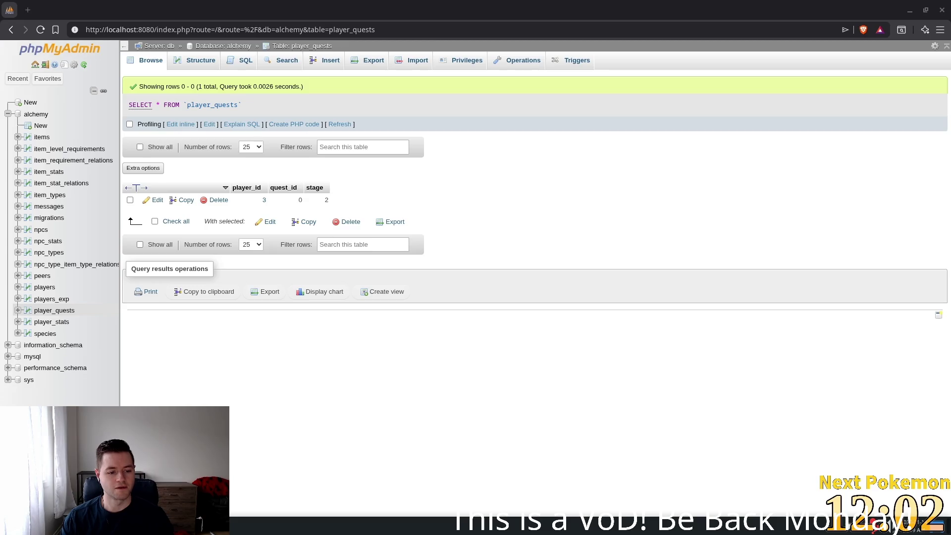
key(alt+Tab)
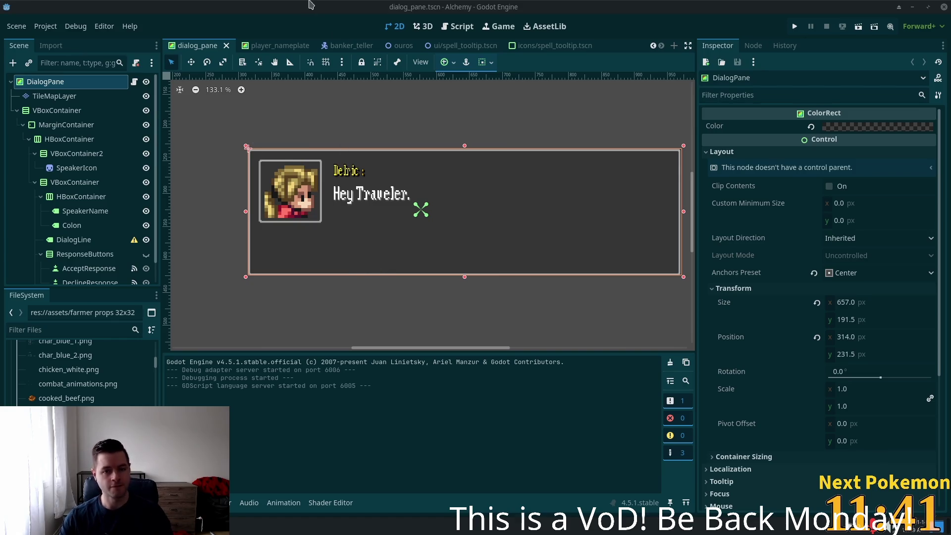
Bring the Godot editor with dialog_pane.tscn to the front and open the app launcher.
mouse_move(353, 46)
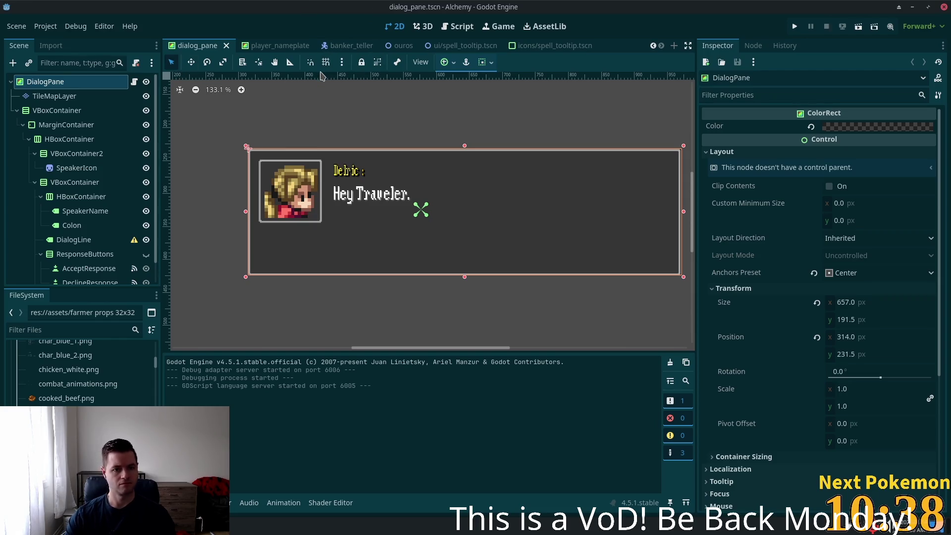
key(super)
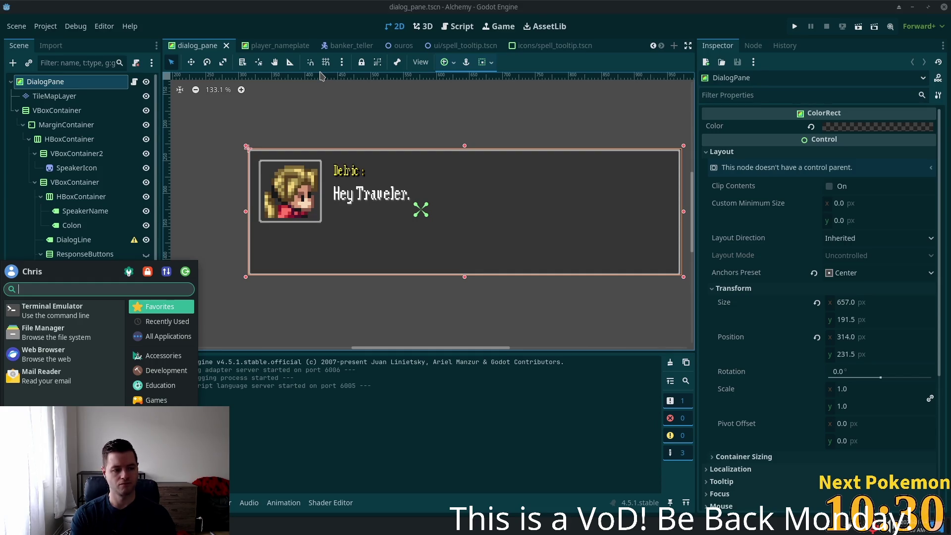
Launch Thunderbird from the launcher, then close its Account Setup window.
text(thu)
key(Escape)
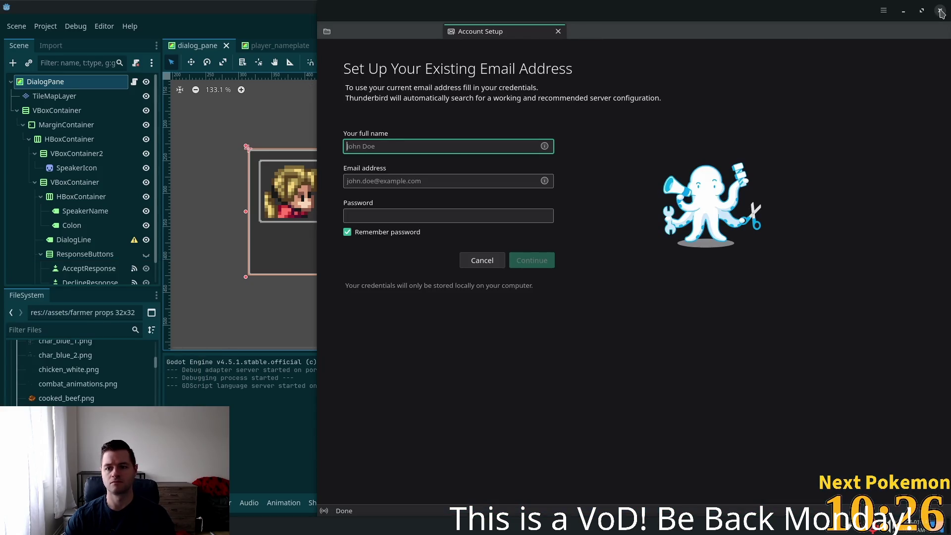
click(940, 12)
Dismiss the app launcher and search the Godot project's files for 'hud'.
key(super)
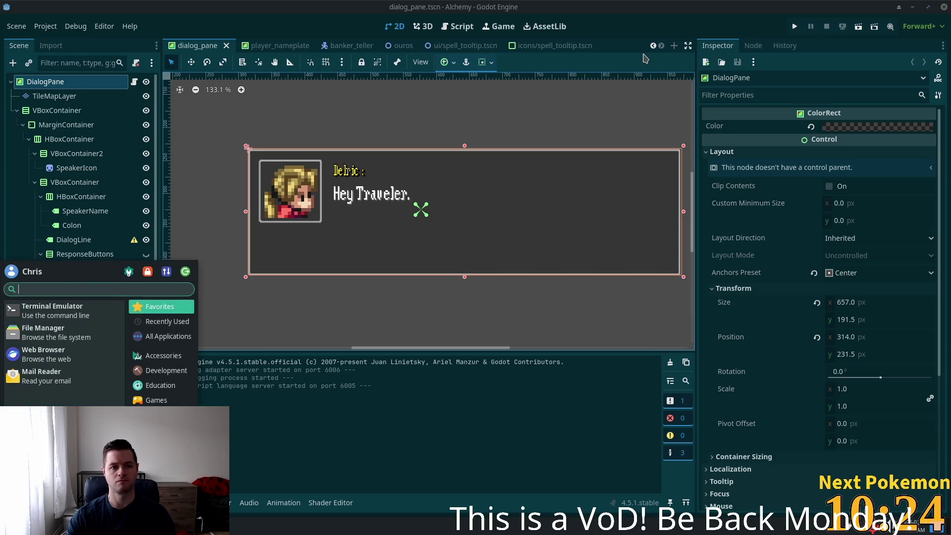
key(Escape)
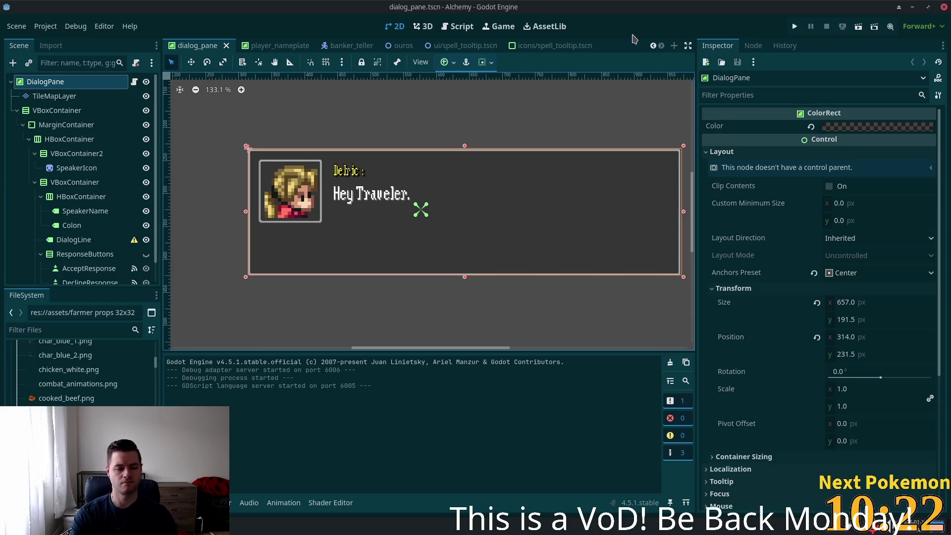
key(alt+shift+o)
text(hud)
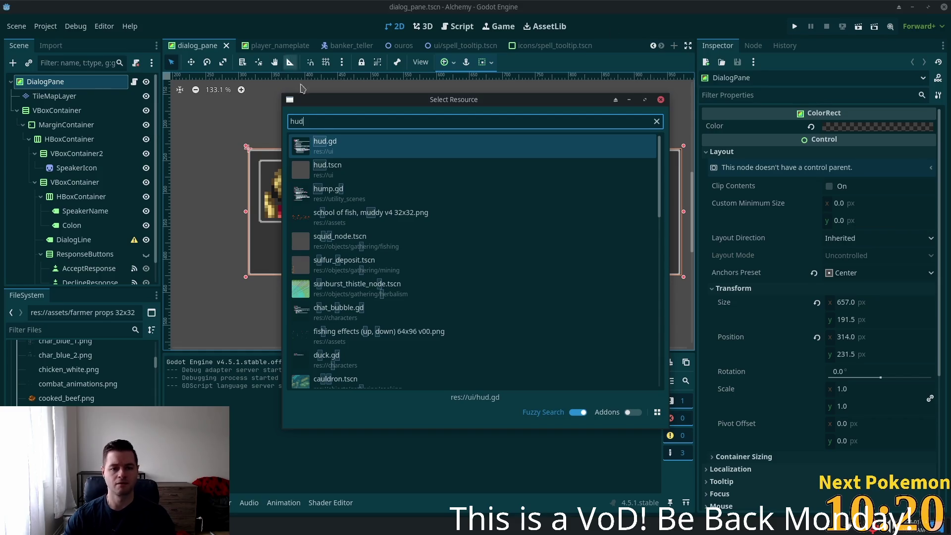
key(Down)
key(Return)
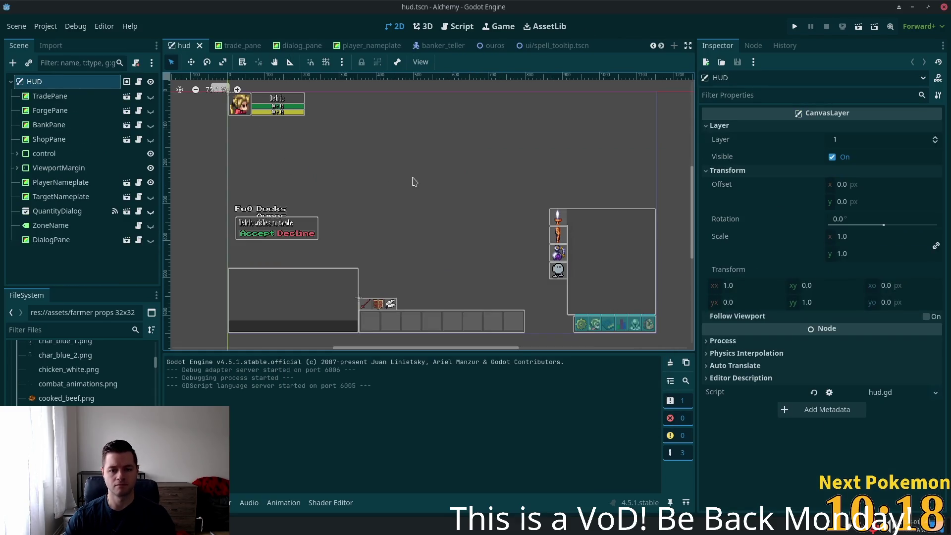
scroll(386, 215, up, 3)
scroll(372, 214, down, 2)
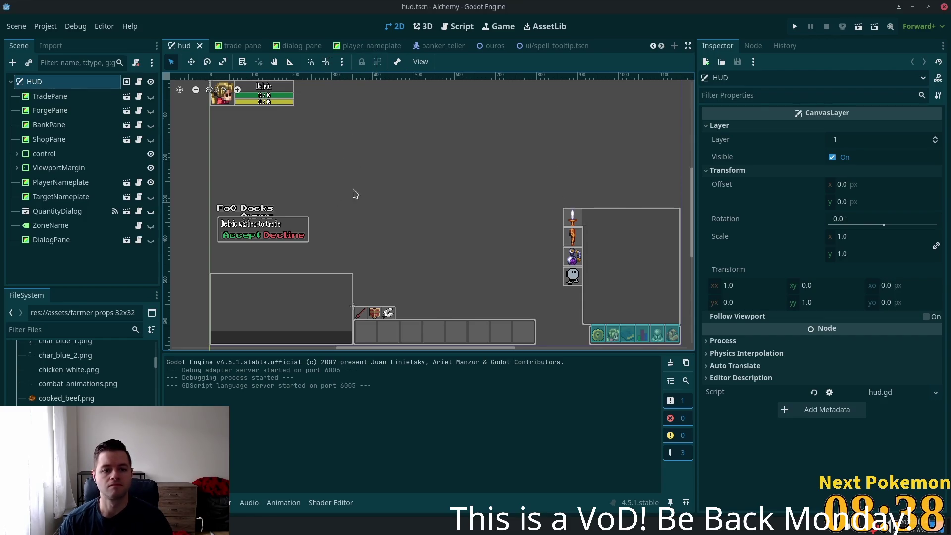
click(81, 97)
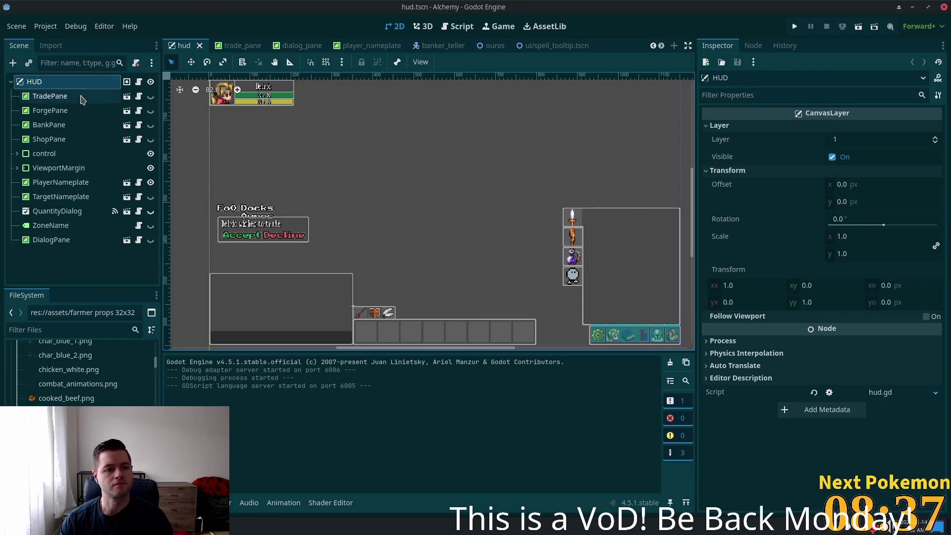
click(55, 121)
click(50, 81)
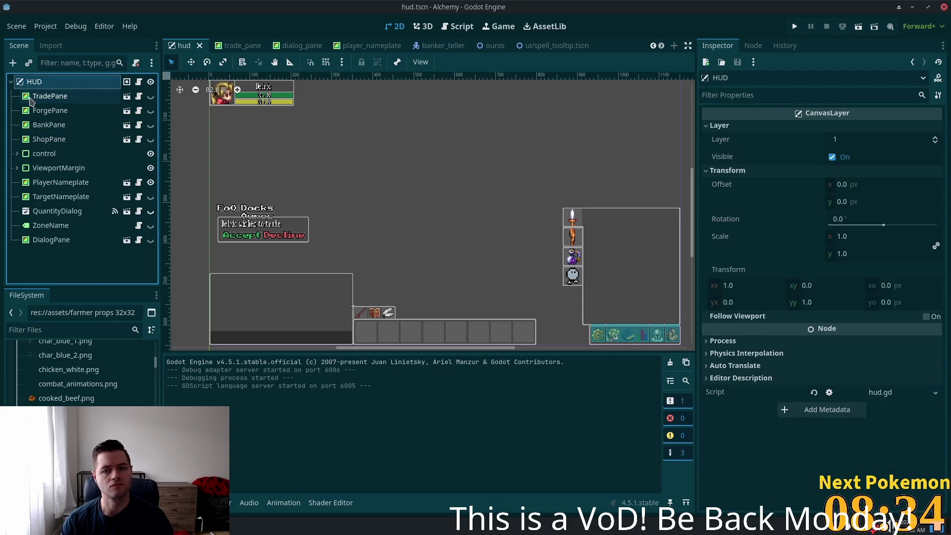
click(33, 97)
click(35, 82)
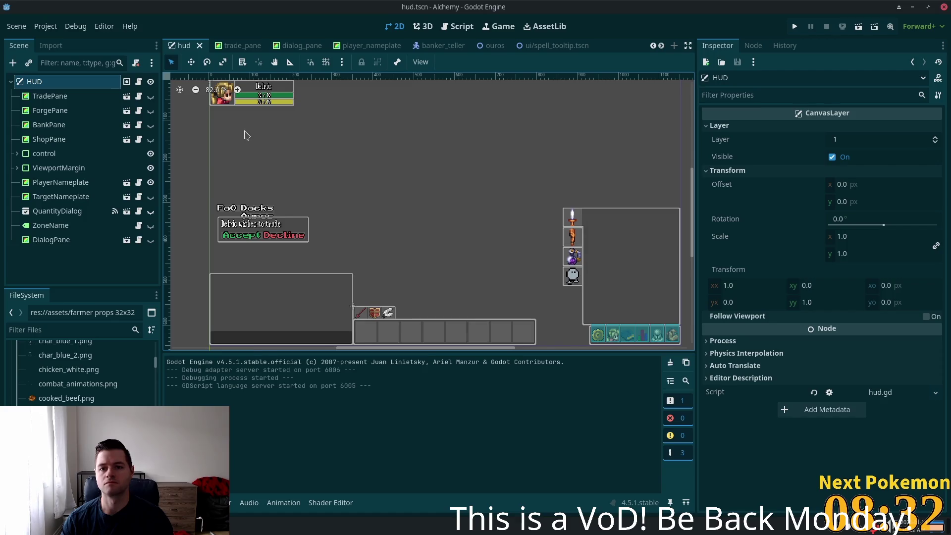
Add a ColorRect child node under HUD.
key(ctrl+a)
text(color)
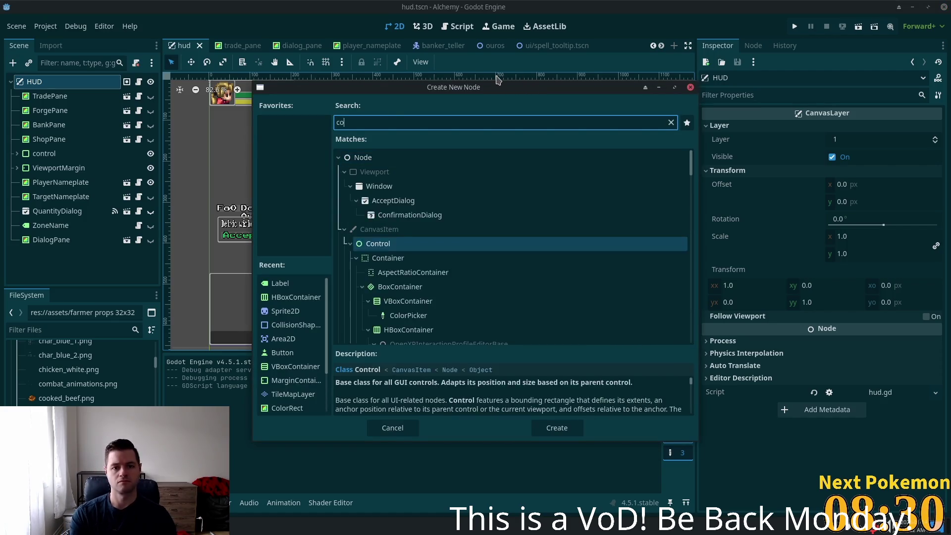
key(Return)
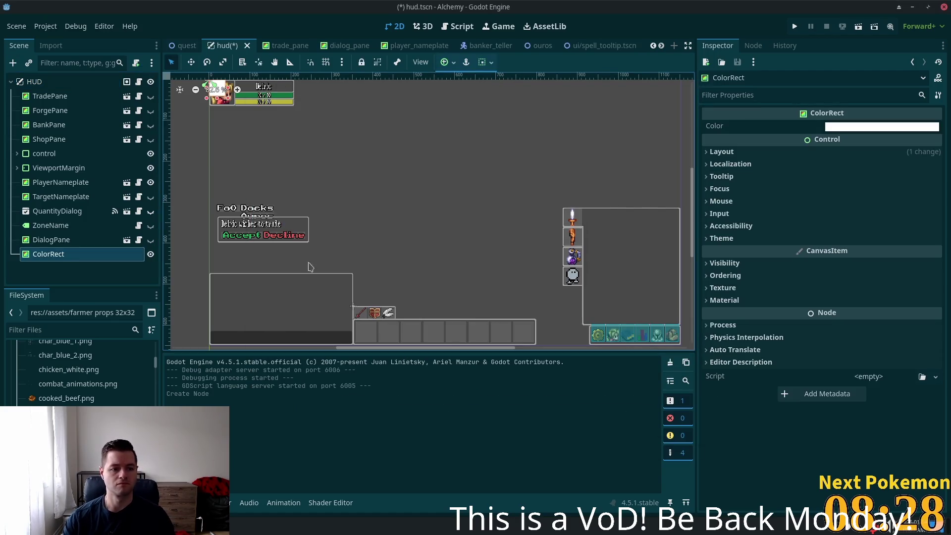
Rename the new ColorRect node to QuestCompletePane.
key(F2)
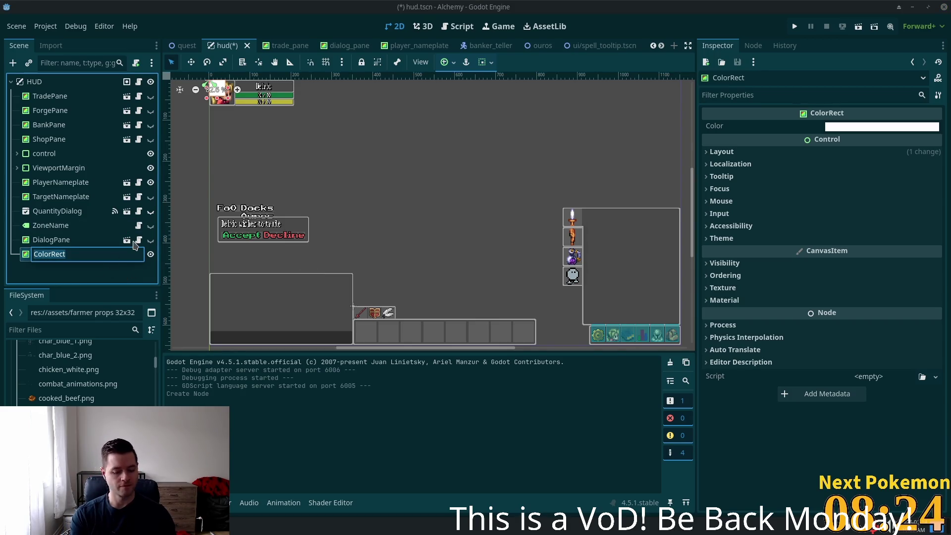
text(QuestCom)
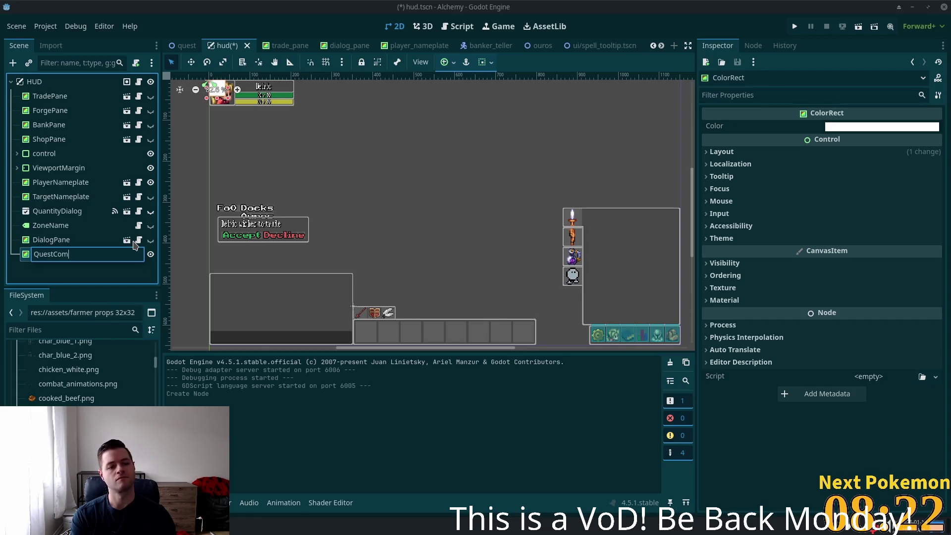
text(plete)
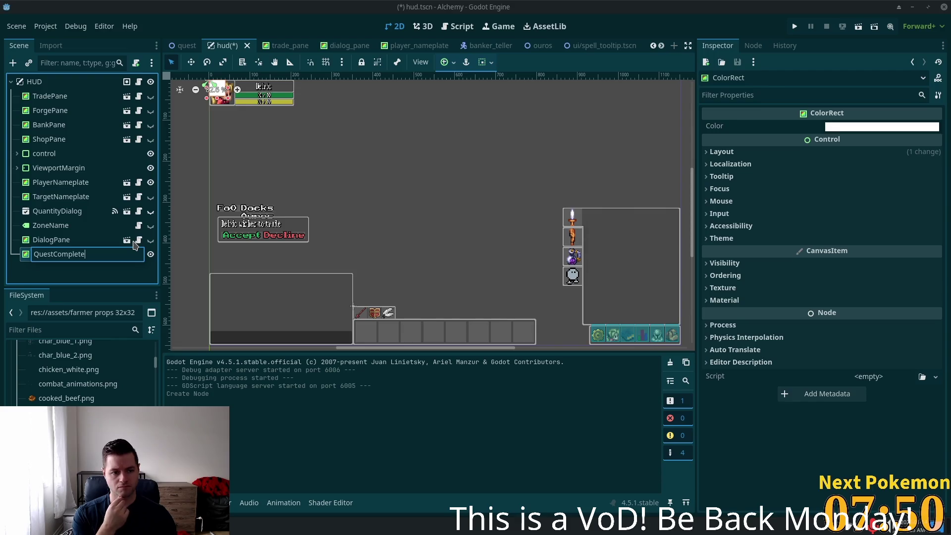
text(P)
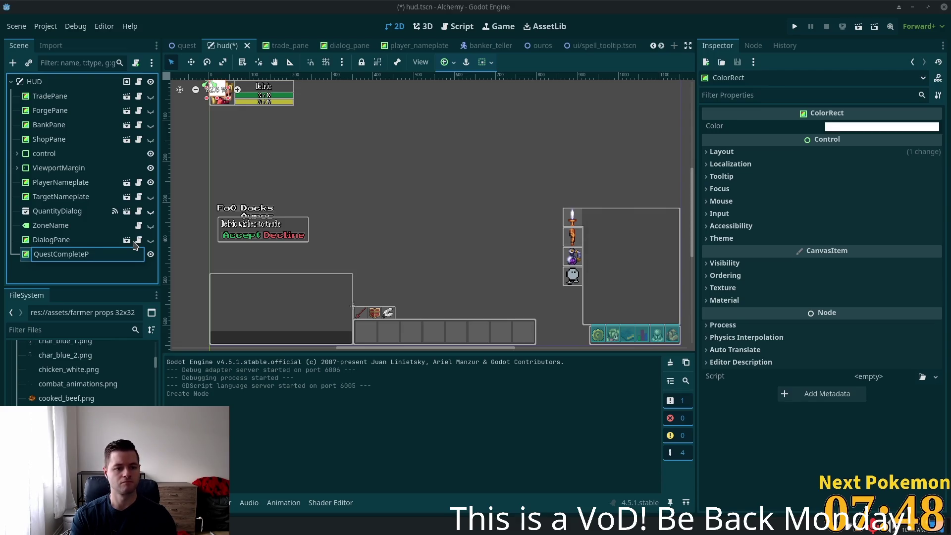
text(ane)
key(Return)
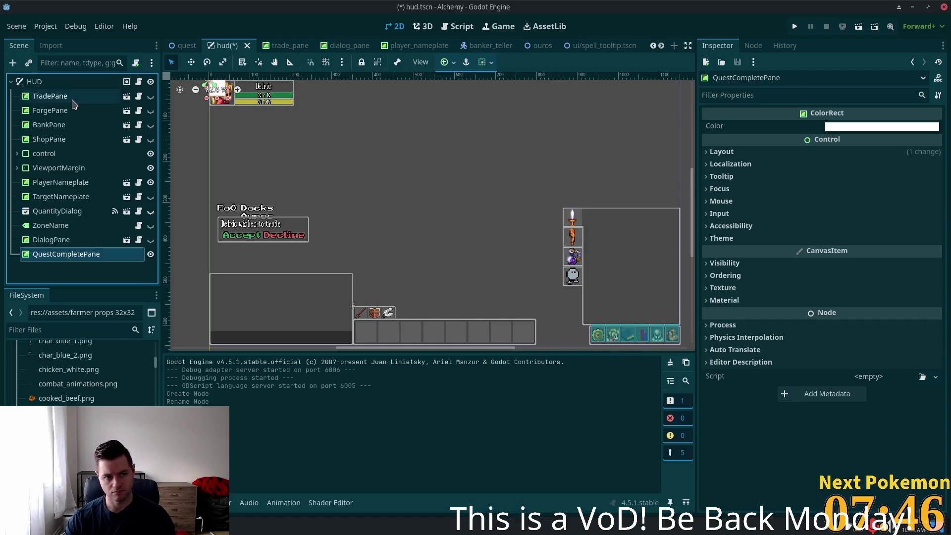
Drag DialogPane and QuestCompletePane up so they sit right below ShopPane.
click(40, 241)
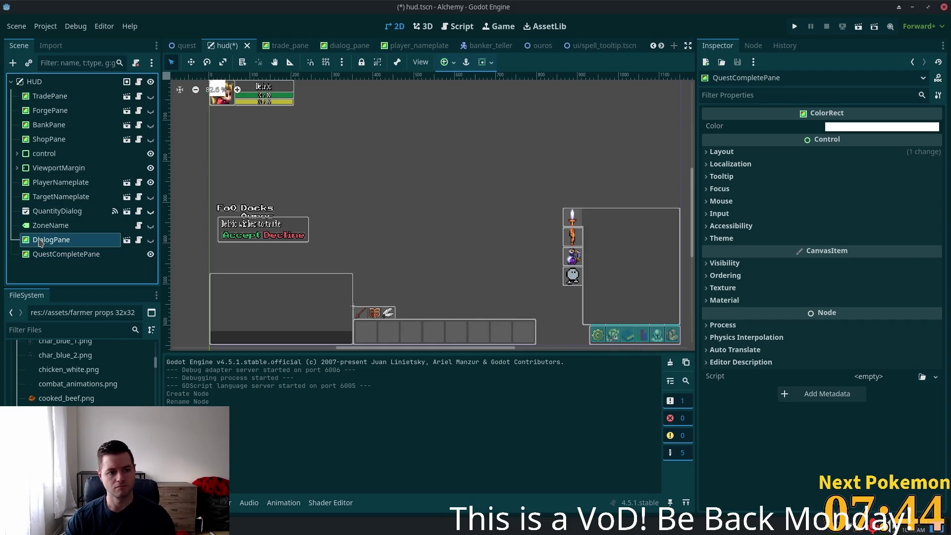
ctrl+click(42, 240)
drag(42, 240, 50, 147)
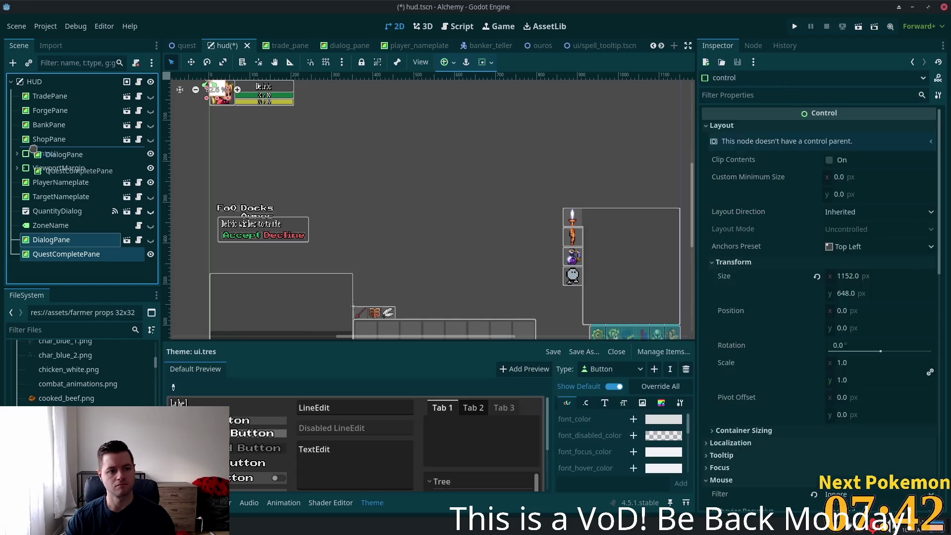
click(50, 110)
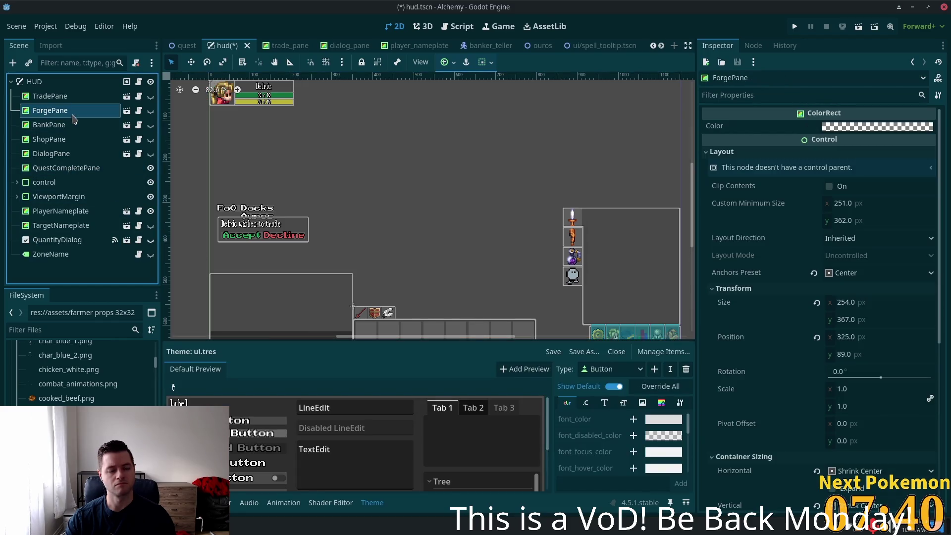
double_click(67, 168)
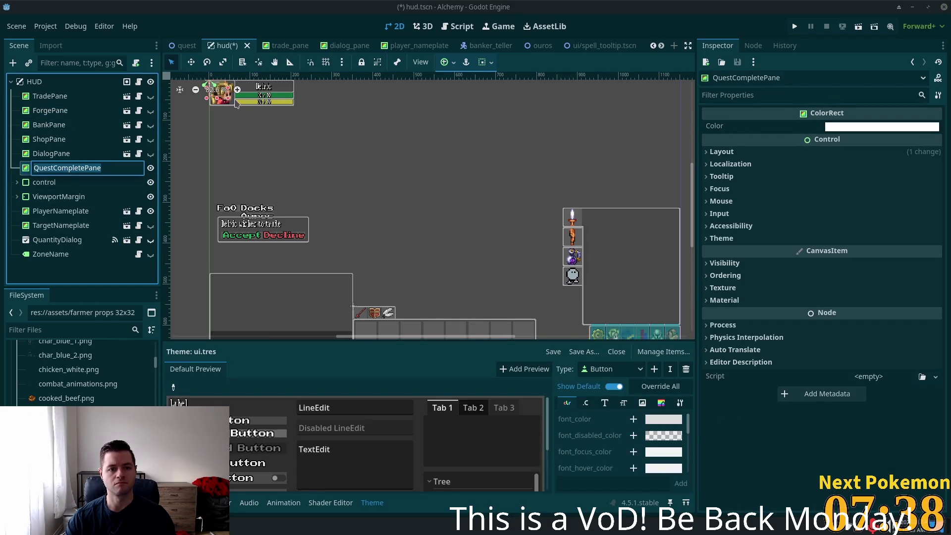
key(Escape)
key(w)
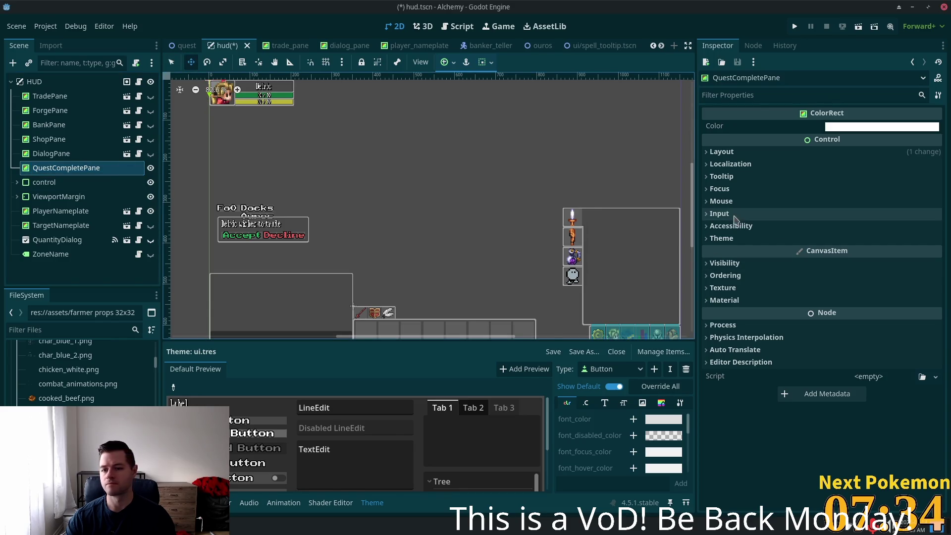
Set QuestCompletePane's Layout Anchors Preset to Center in the Inspector.
click(709, 240)
click(710, 240)
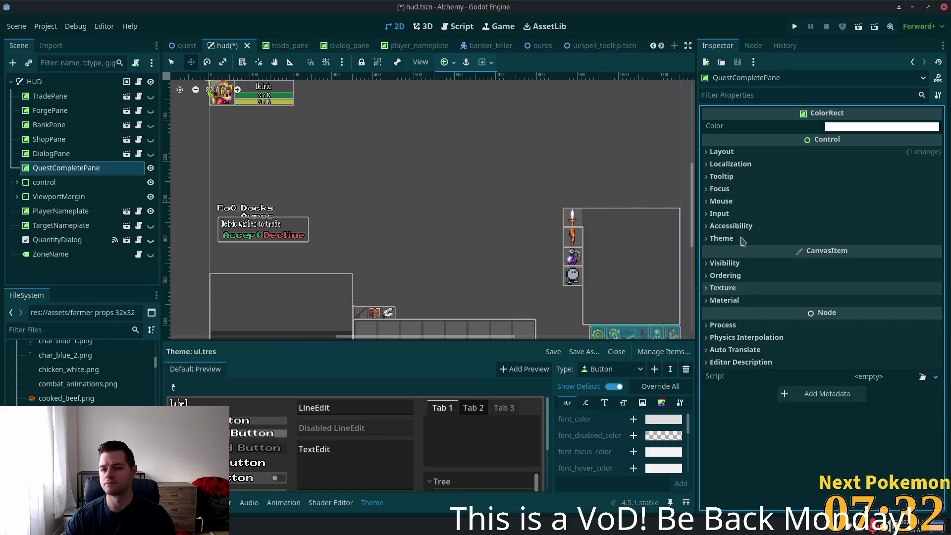
click(709, 152)
click(745, 303)
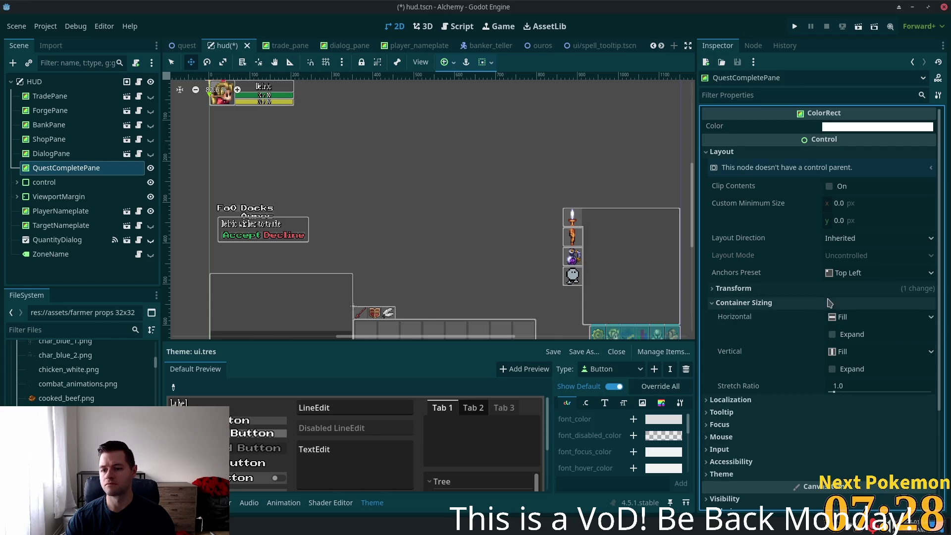
click(841, 272)
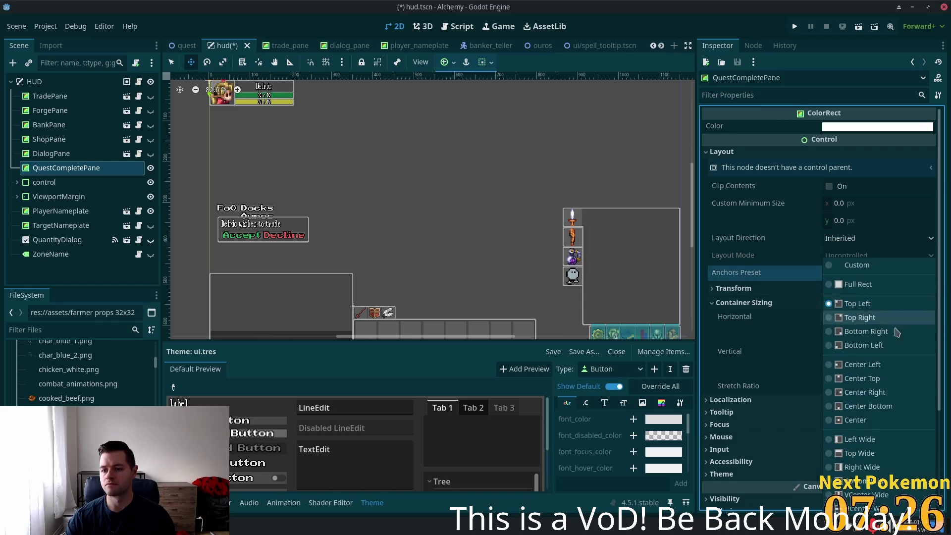
click(873, 421)
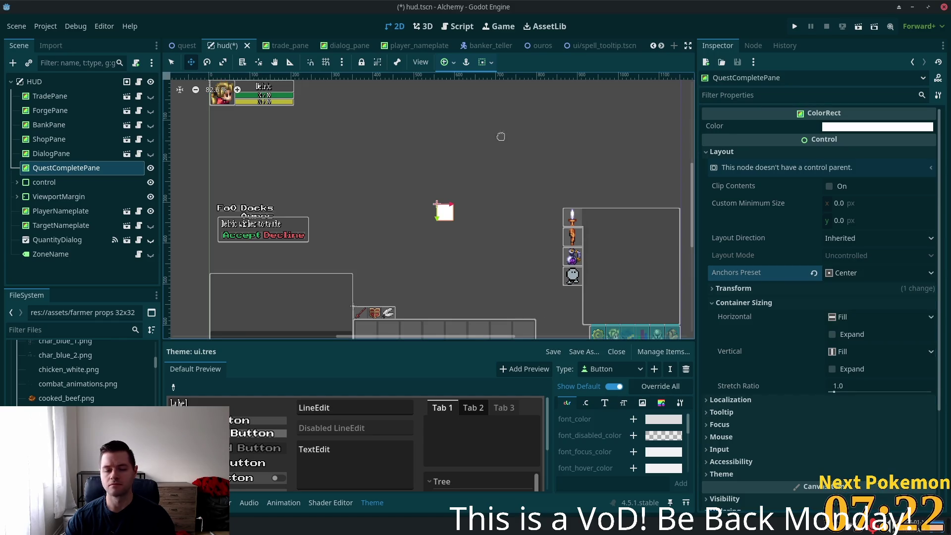
Enlarge the pane into a large rectangle and re-centre it with the Center anchor preset.
click(172, 62)
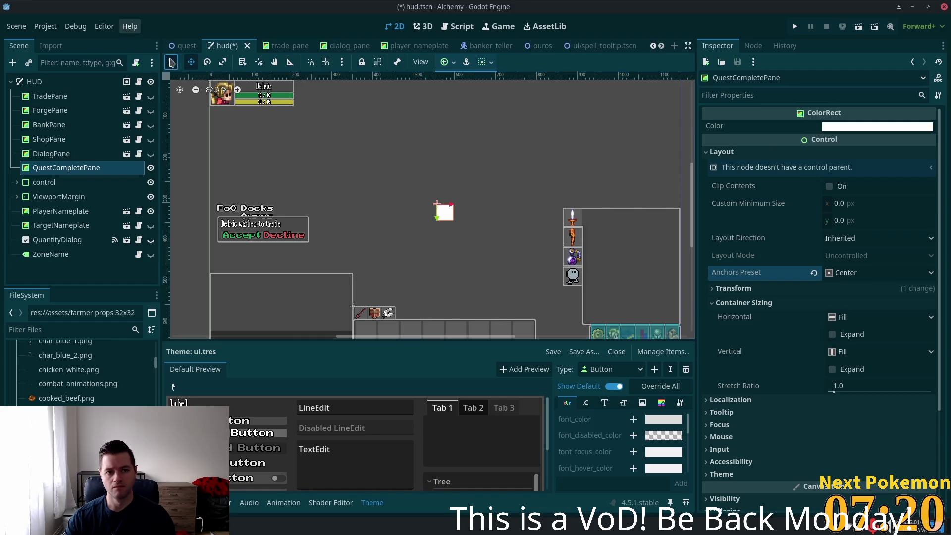
drag(456, 223, 542, 278)
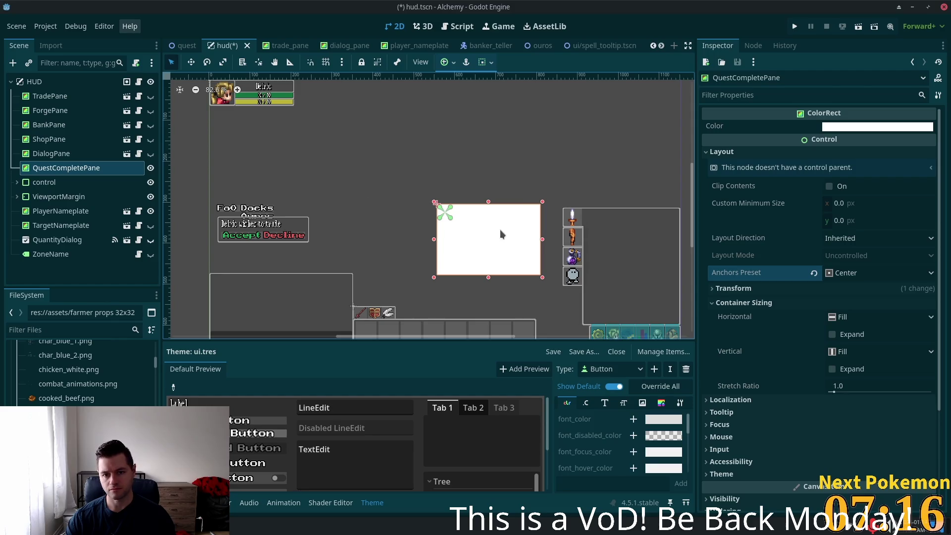
click(453, 62)
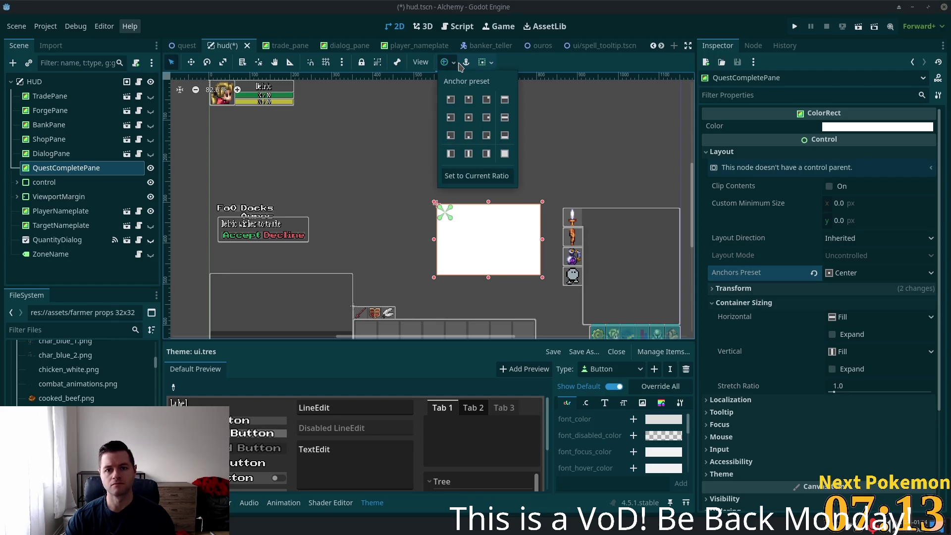
click(472, 121)
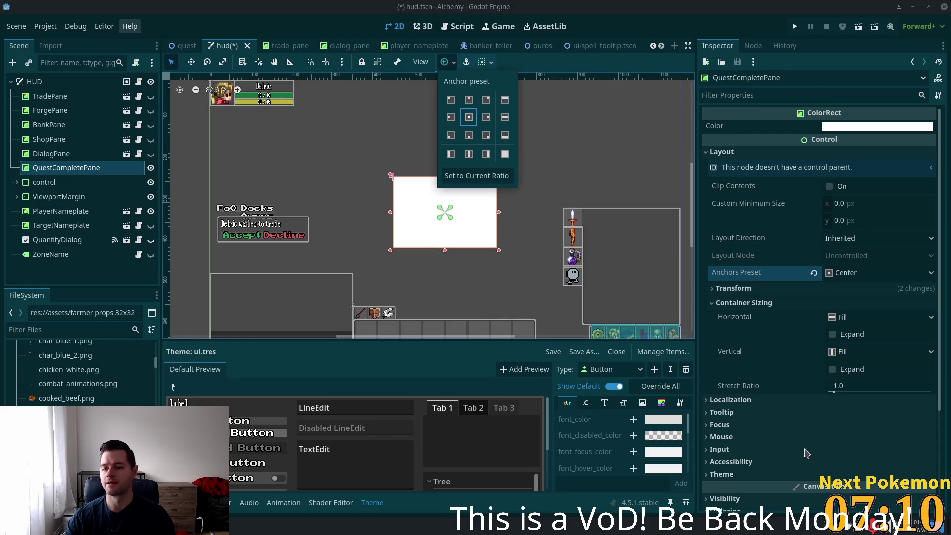
click(59, 157)
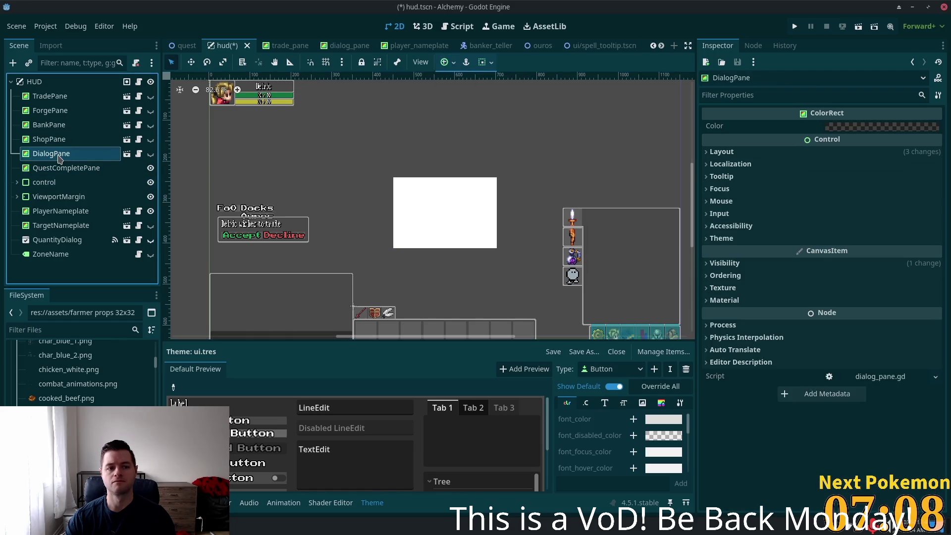
Check DialogPane's background Color value in its colour picker.
click(912, 126)
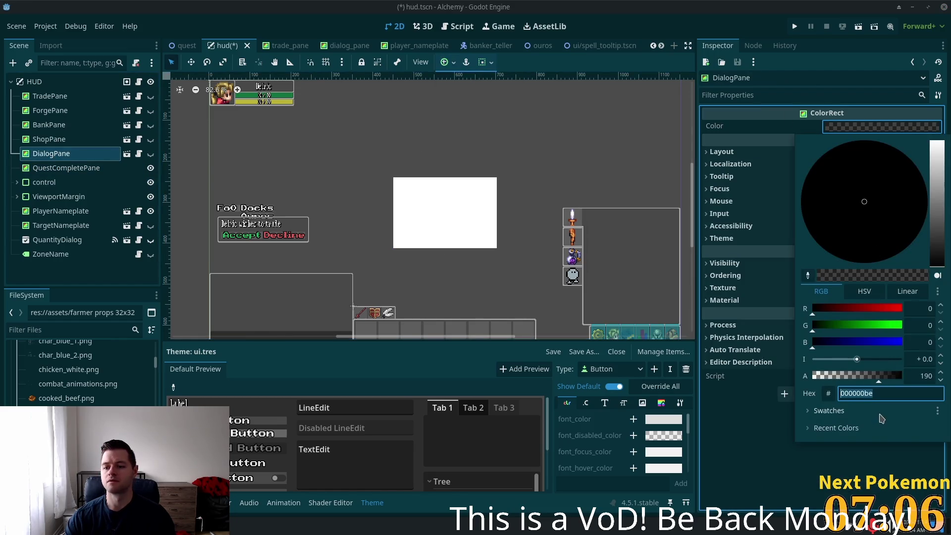
click(454, 195)
click(454, 206)
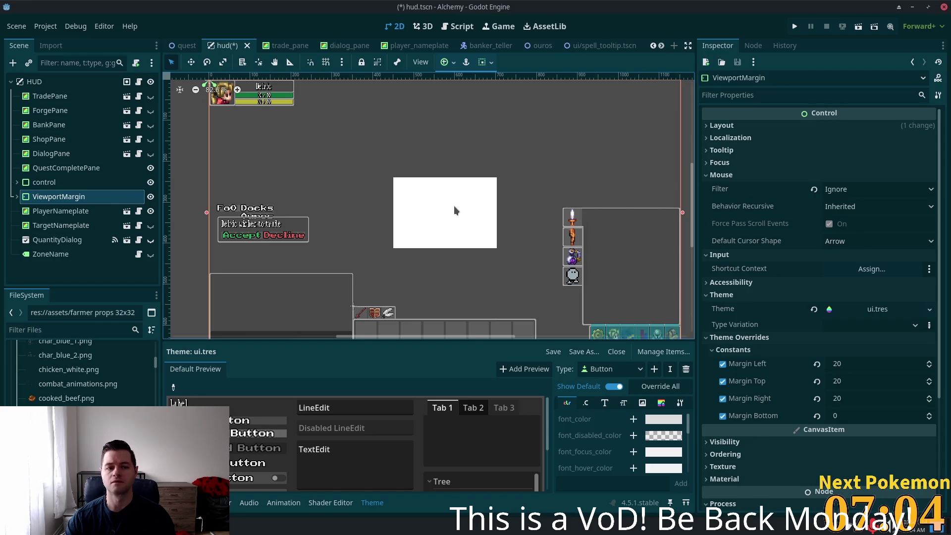
Set QuestCompletePane's Color to translucent black hex 000000be.
click(55, 168)
click(877, 126)
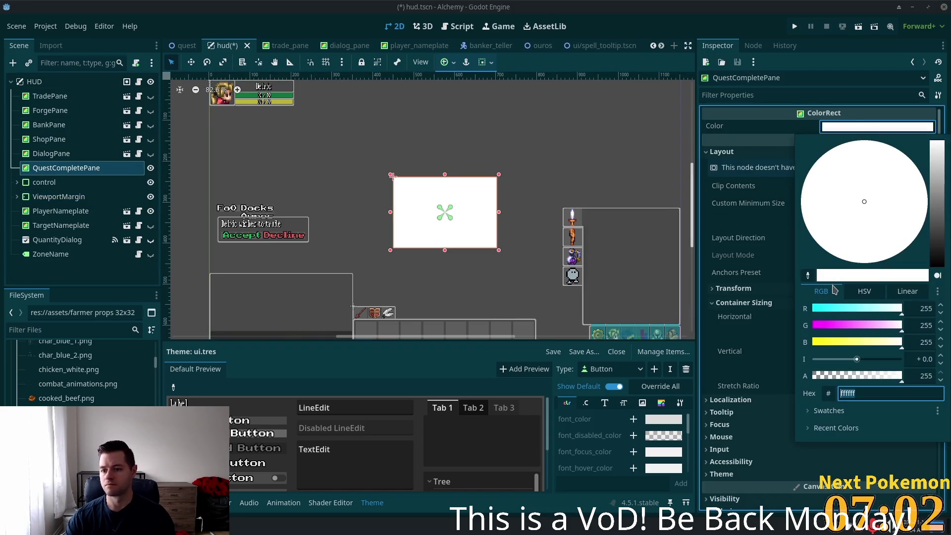
text(000000be)
key(Tab)
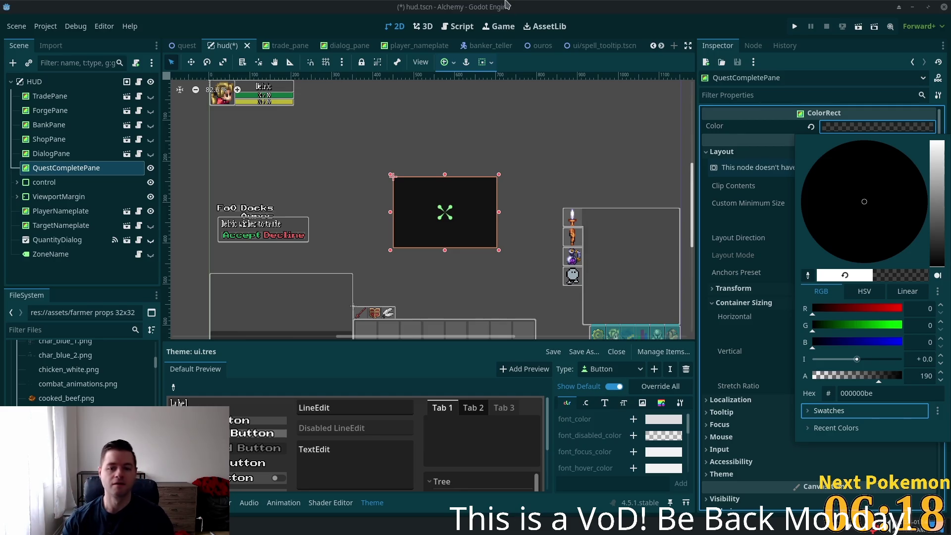
scroll(445, 203, up, 5)
Save the QuestCompletePane branch as its own scene, quest_complete_pane.tscn.
scroll(397, 195, up, 2)
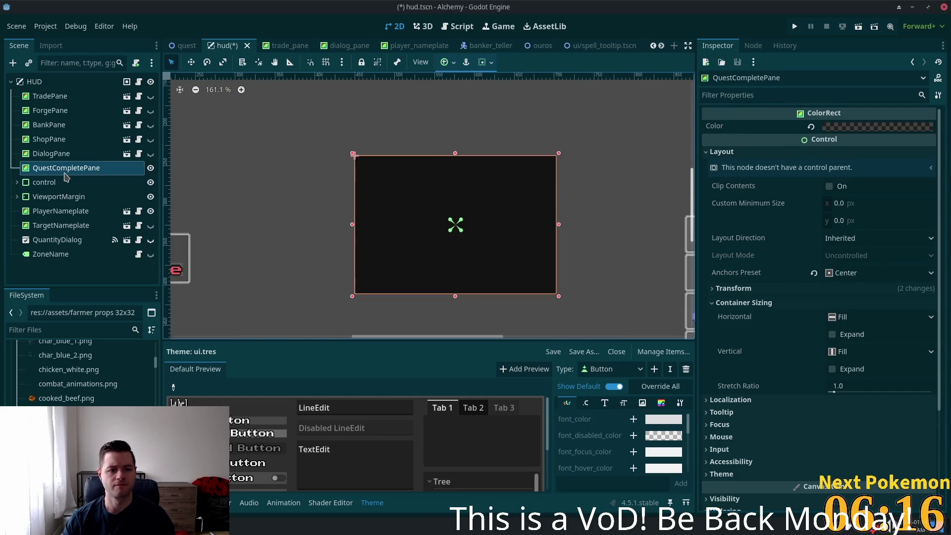
right_click(65, 173)
click(198, 401)
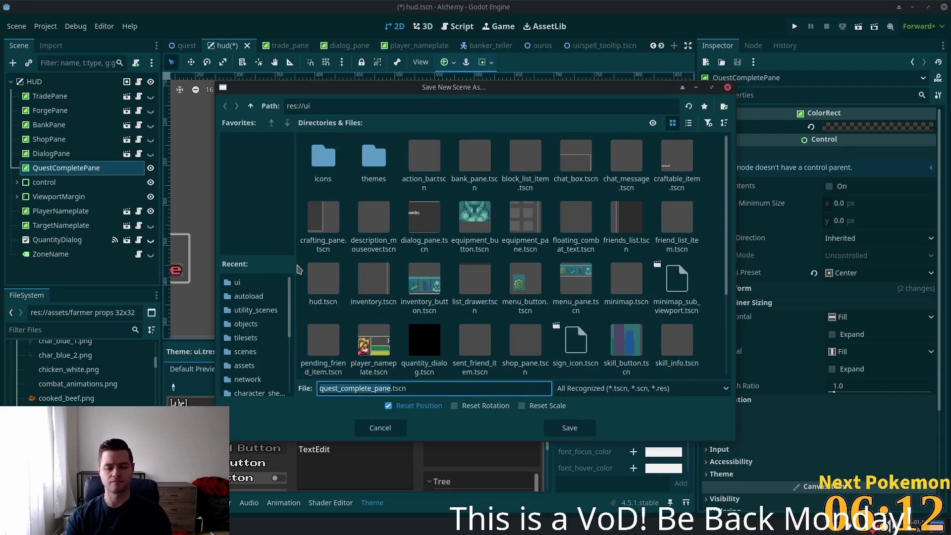
key(Return)
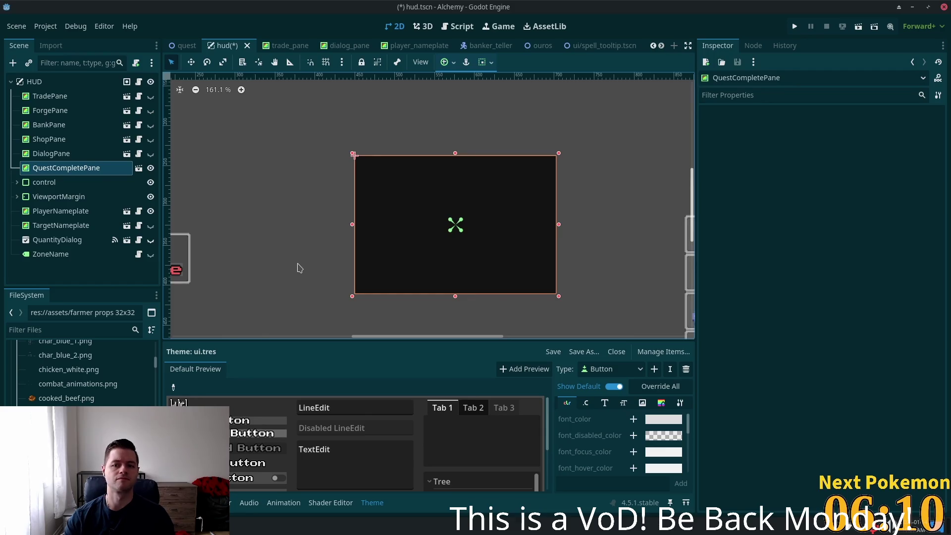
Open quest_complete_pane.tscn and select its QuestCompletePane root node.
click(139, 168)
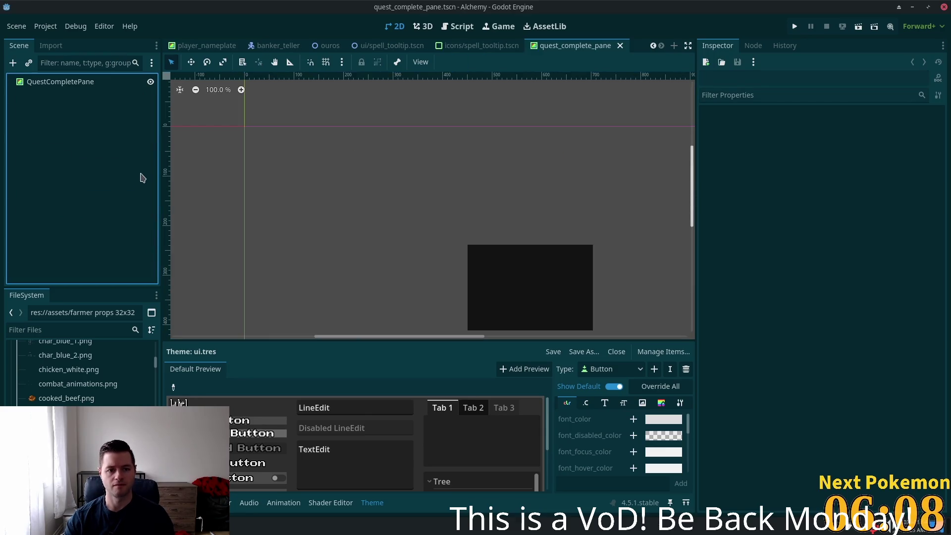
click(61, 83)
key(ctrl+a)
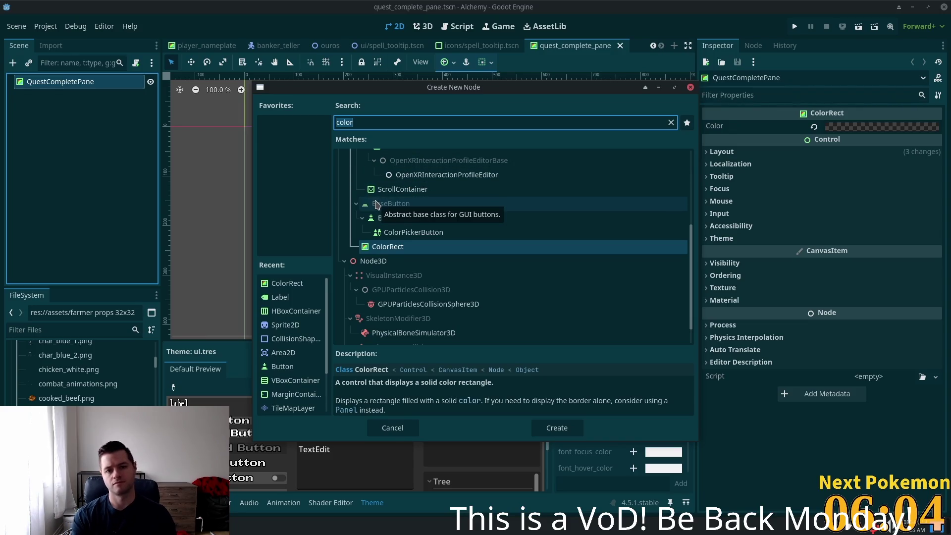
Add a MarginContainer child node to QuestCompletePane.
key(ctrl+a)
text(margin)
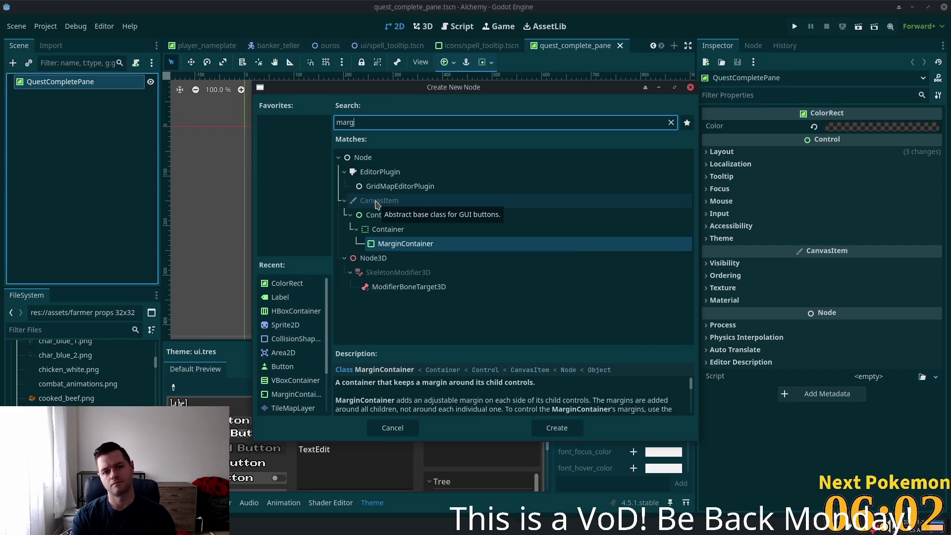
key(Return)
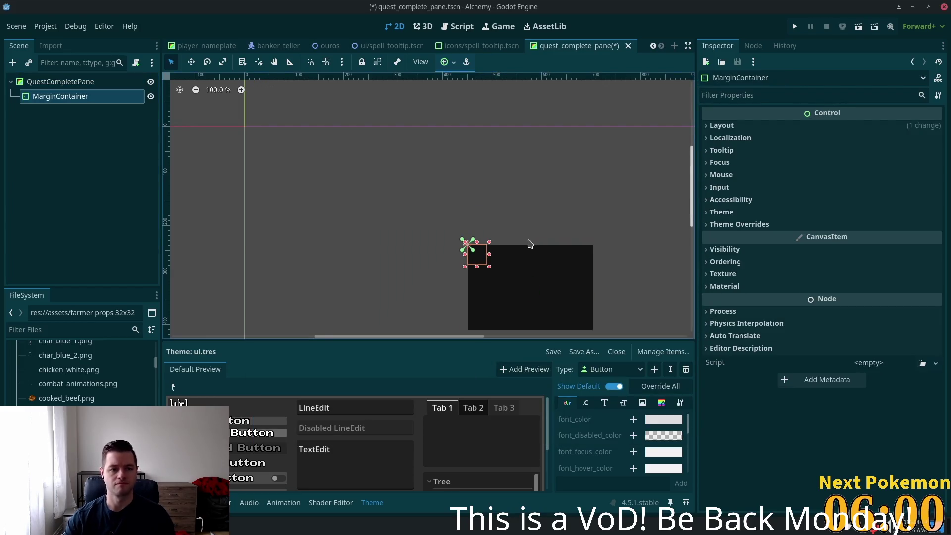
Copy the QuestCompletePane root node's size value from its Layout properties.
scroll(520, 248, up, 4)
click(114, 82)
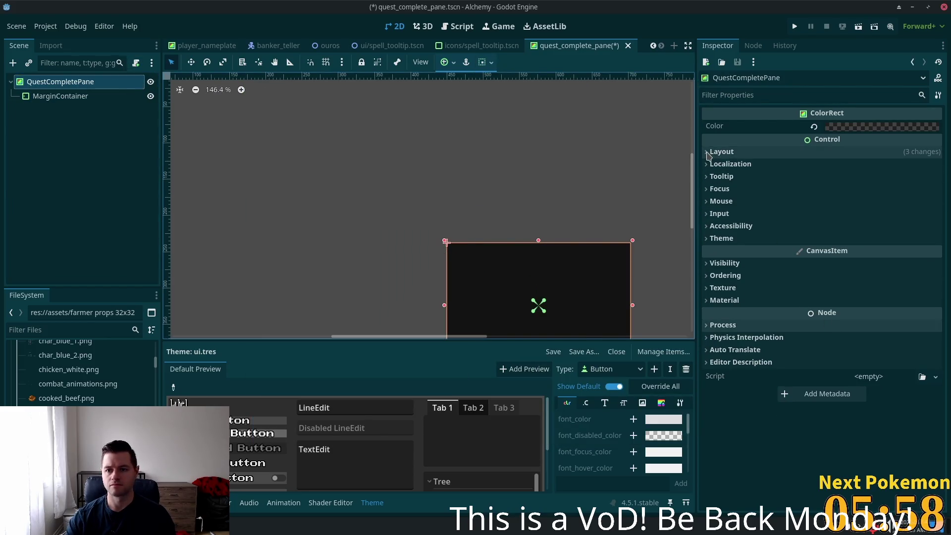
click(713, 152)
click(720, 290)
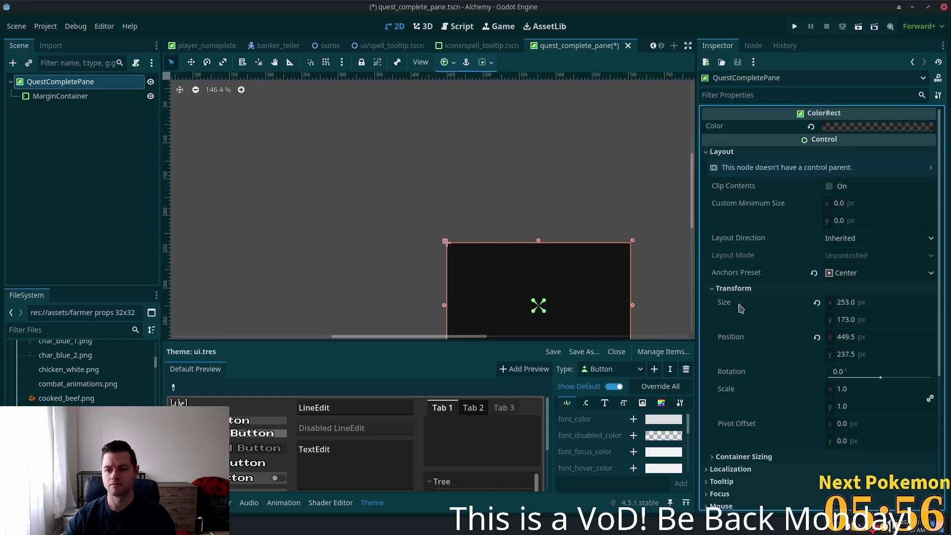
right_click(720, 309)
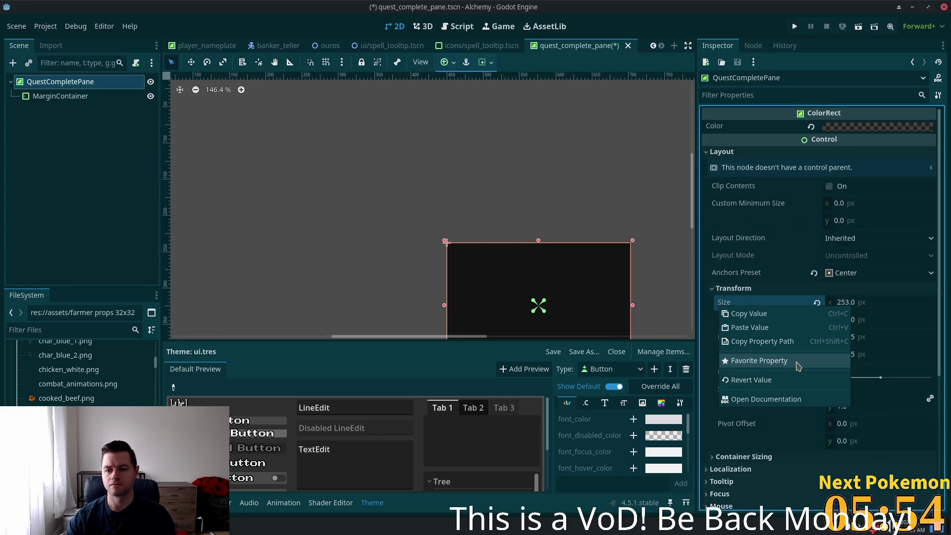
click(769, 314)
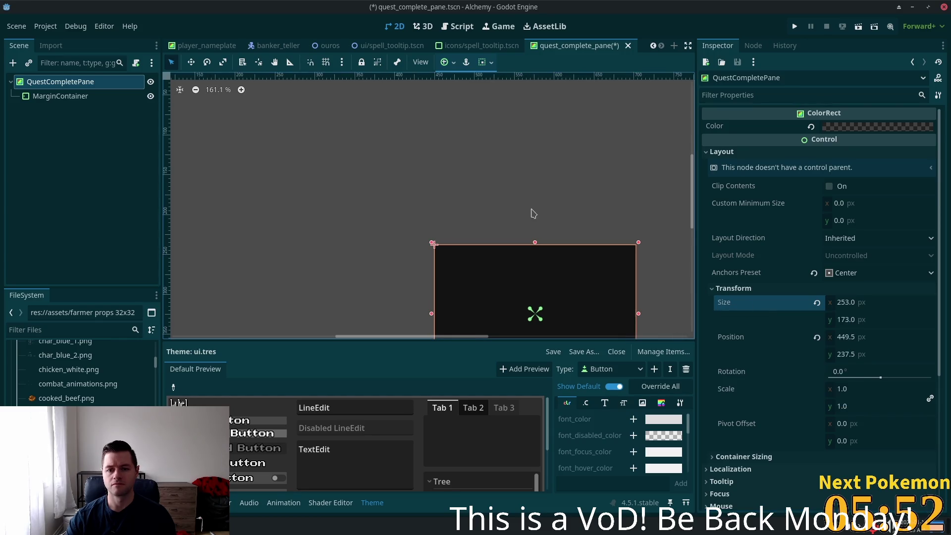
scroll(393, 310, down, 3)
scroll(392, 79, up, 1)
Set the MarginContainer's Layout Mode to Anchors with the Full Rect preset.
click(60, 96)
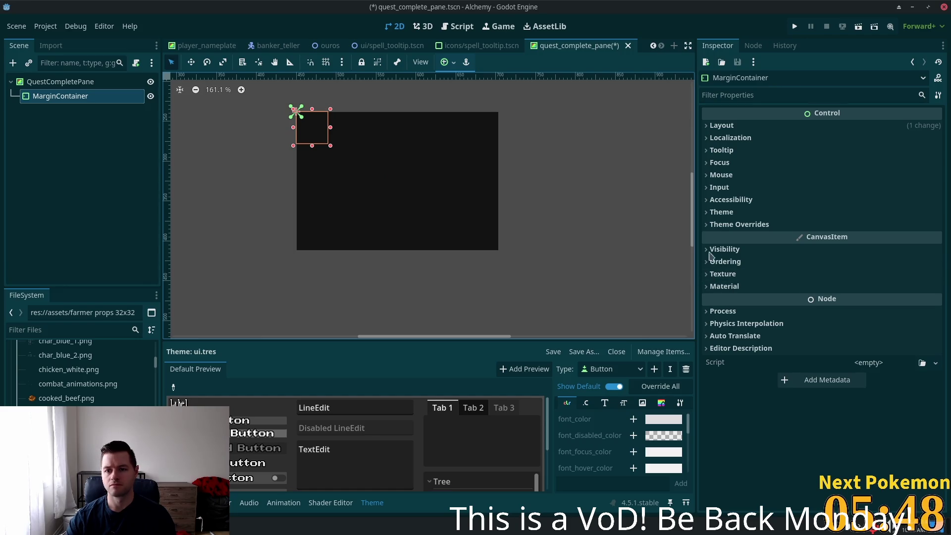
click(718, 125)
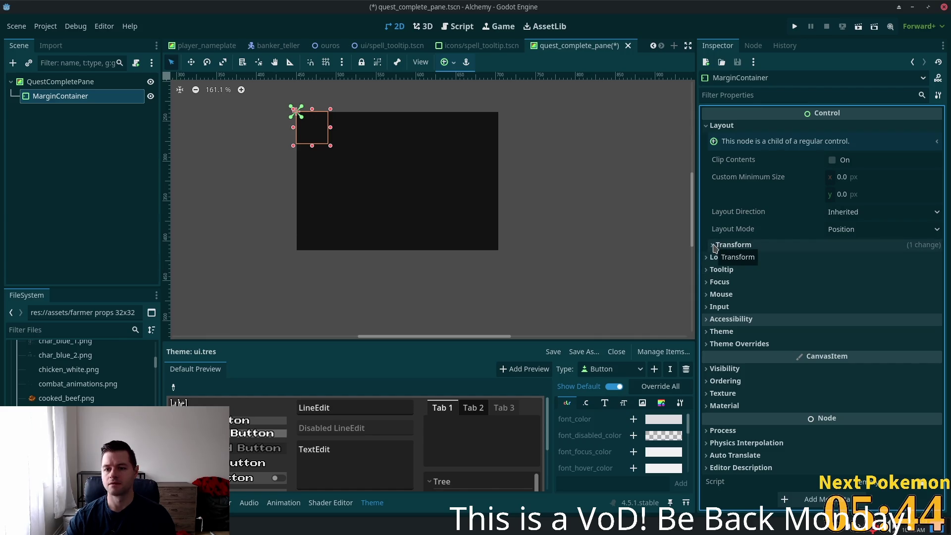
click(860, 233)
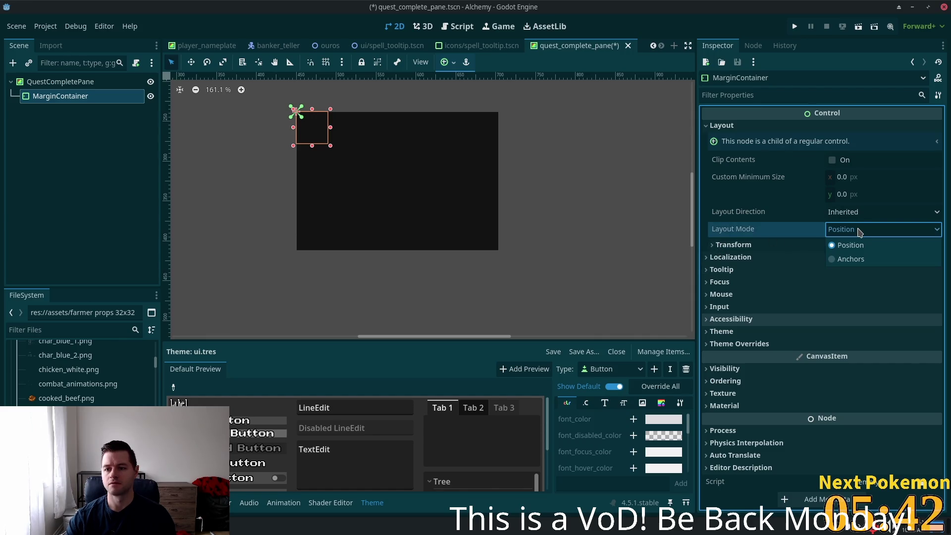
click(844, 260)
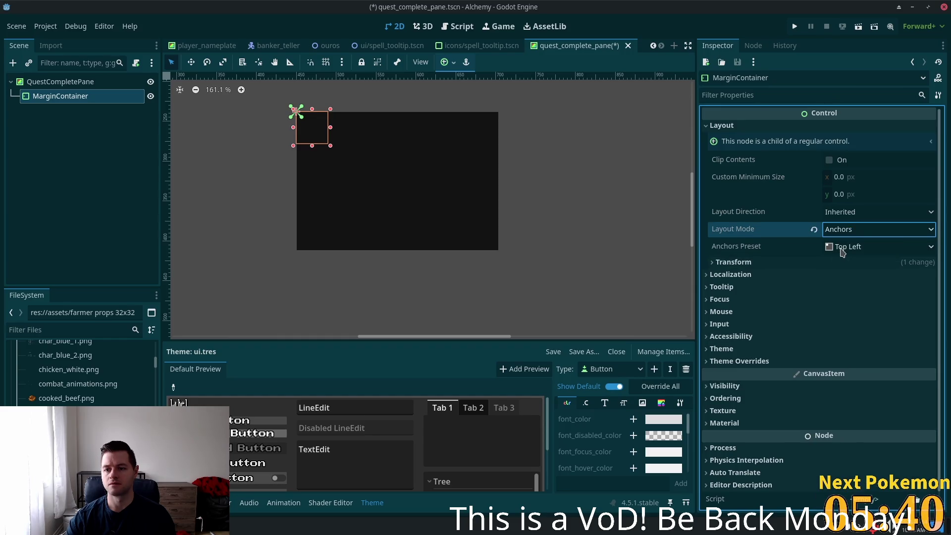
click(842, 253)
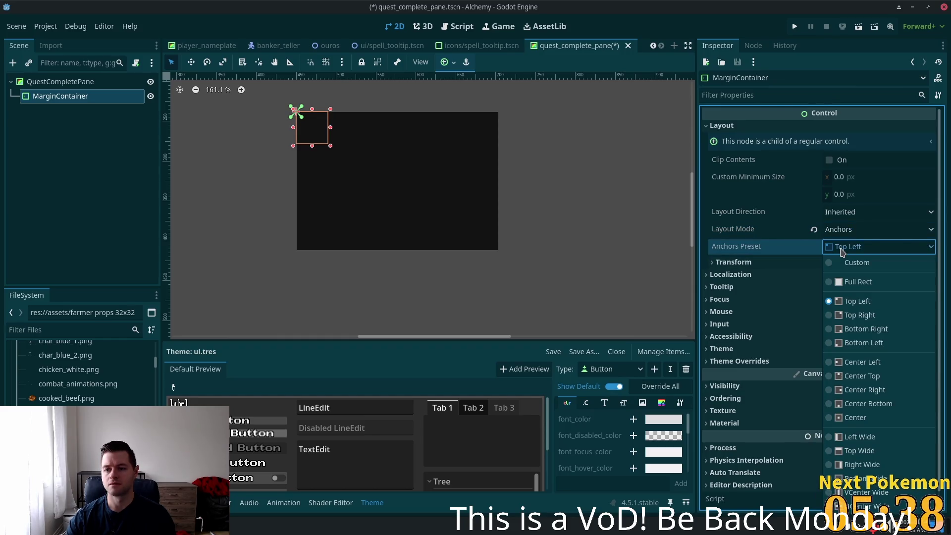
click(846, 282)
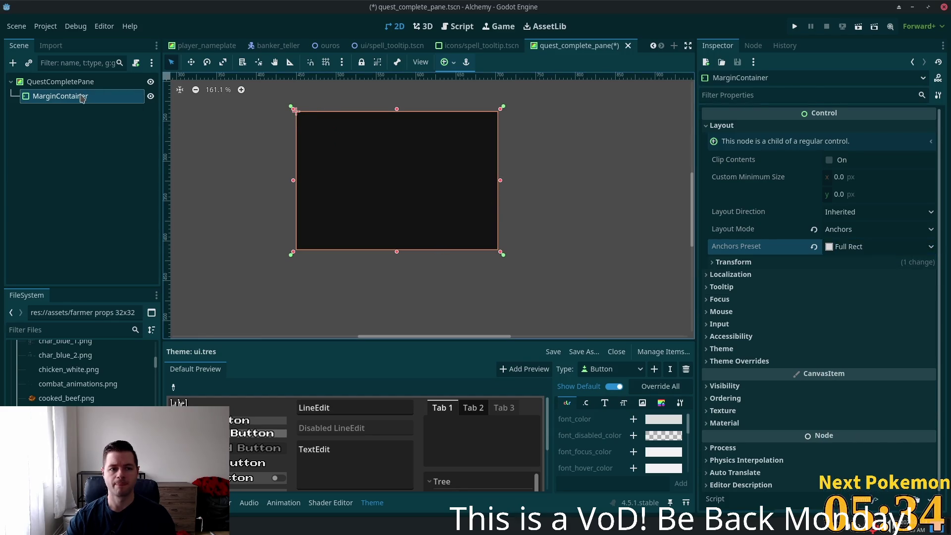
Override the MarginContainer's left, top, right and bottom margin constants to 10 each.
click(738, 361)
click(738, 374)
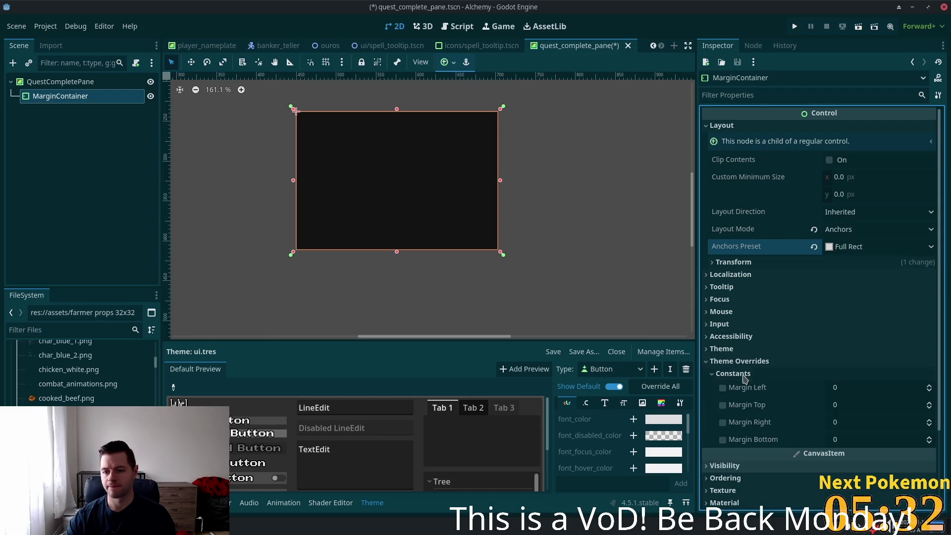
click(851, 388)
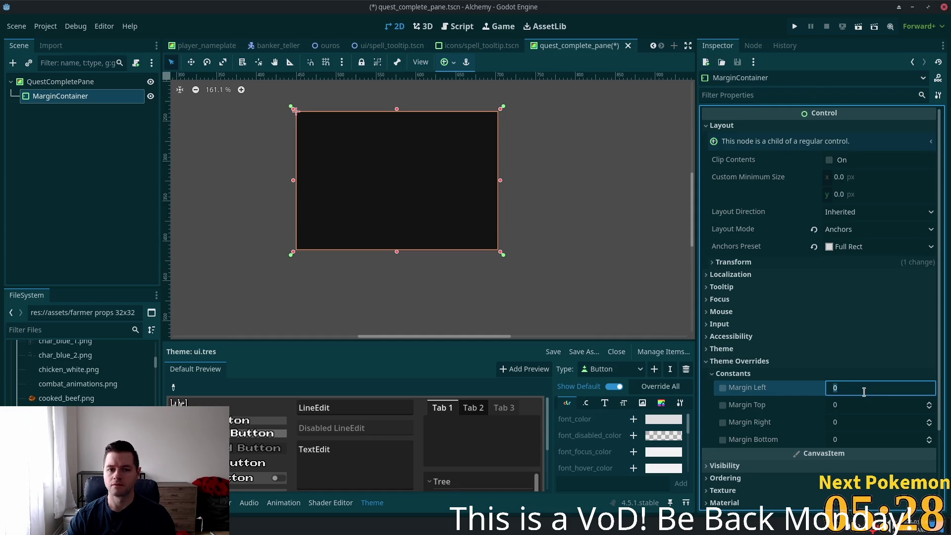
text(10)
key(Tab)
text(101)
key(Tab)
key(shift+Tab)
key(BackSpace)
key(Tab)
text(10)
key(Tab)
text(10)
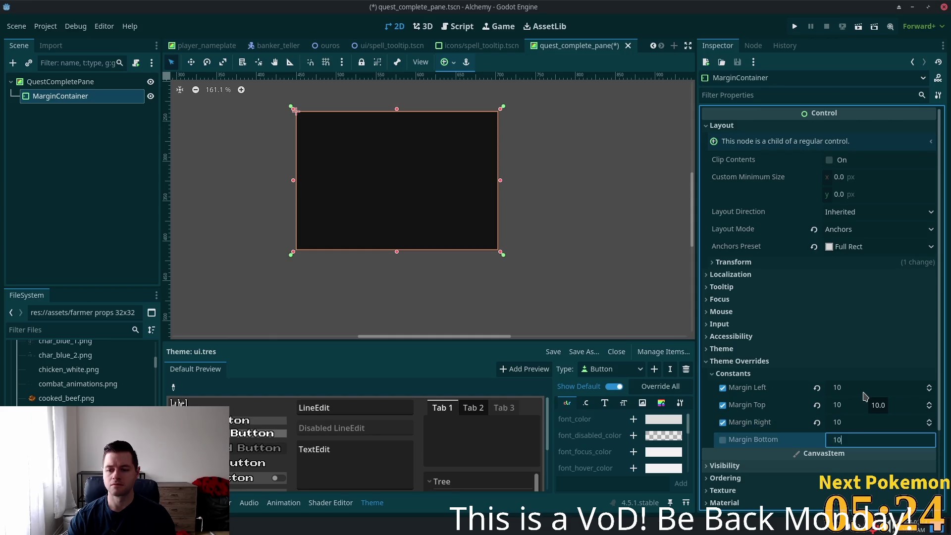
key(Return)
click(75, 82)
click(52, 97)
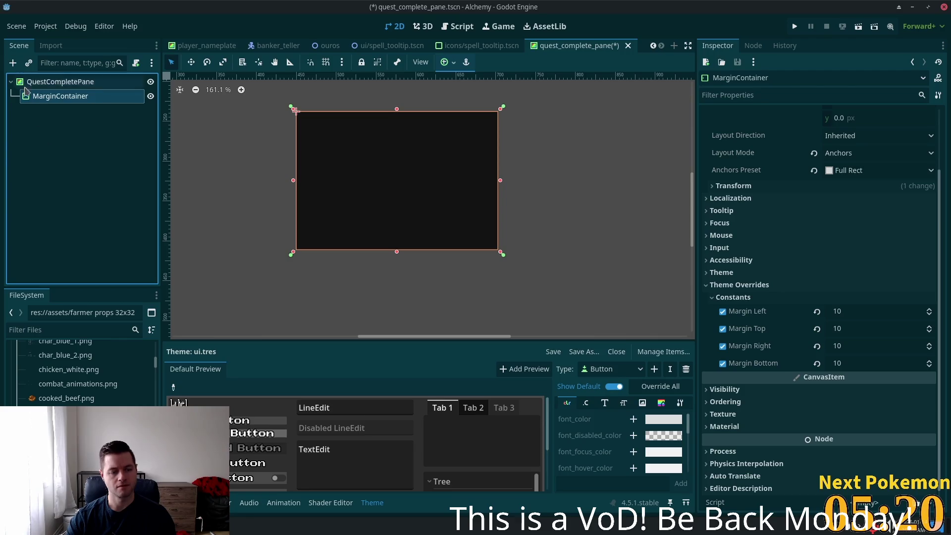
Add a VBoxContainer as a child of the MarginContainer.
right_click(36, 100)
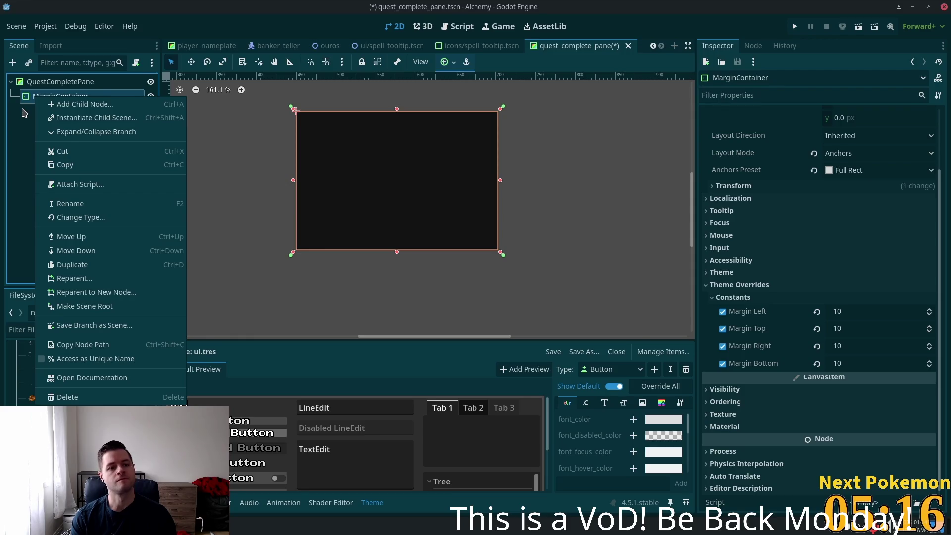
click(55, 103)
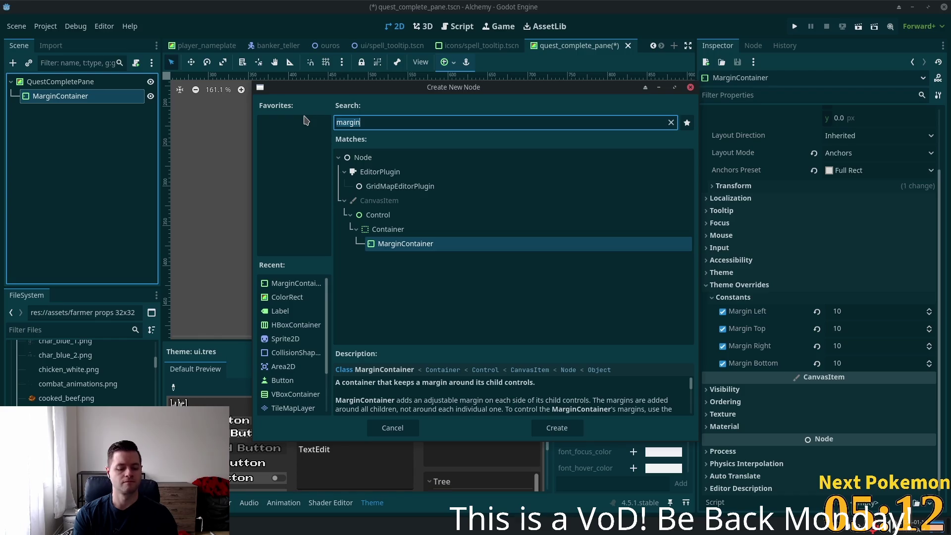
key(ctrl+a)
text(vbox)
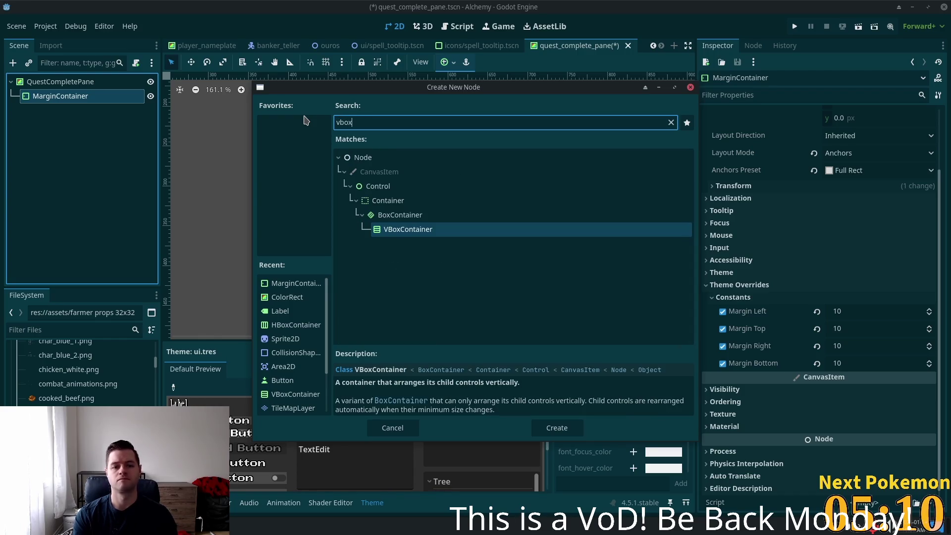
key(Return)
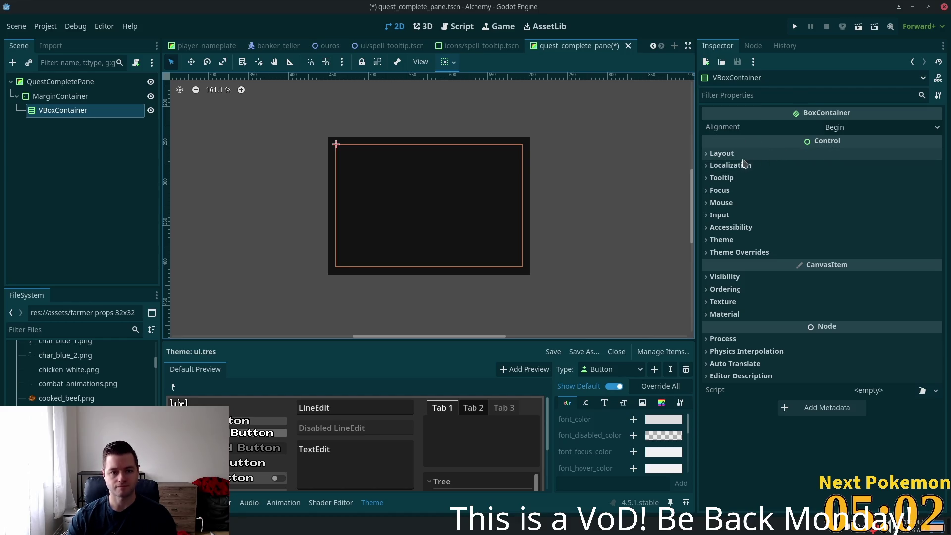
key(ctrl+a)
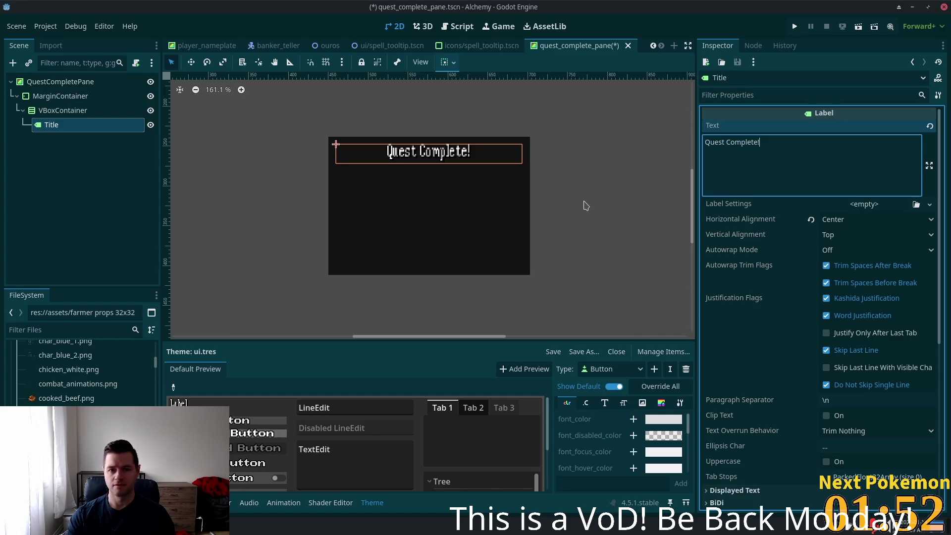
Give the Title label a new LabelSettings resource.
click(866, 205)
click(907, 234)
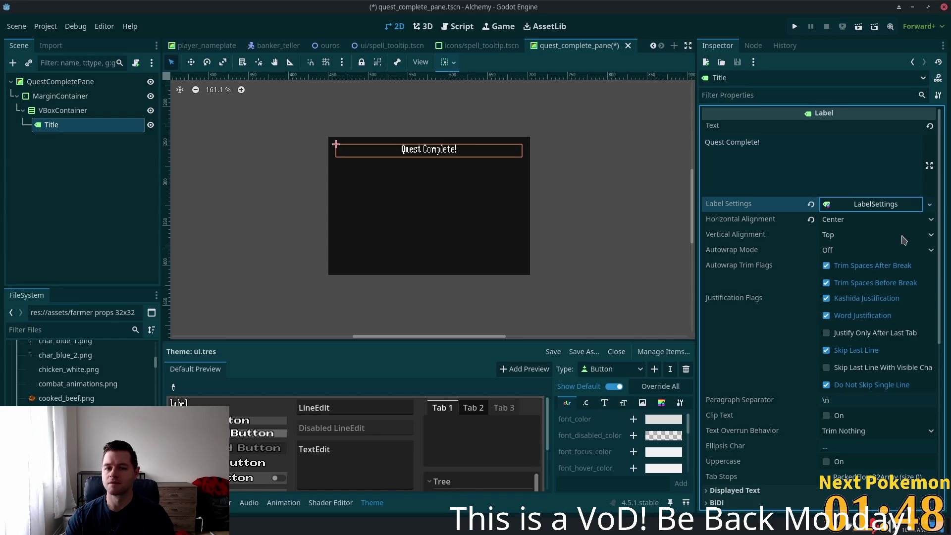
Set the Title's LabelSettings font size to 32 px.
click(845, 206)
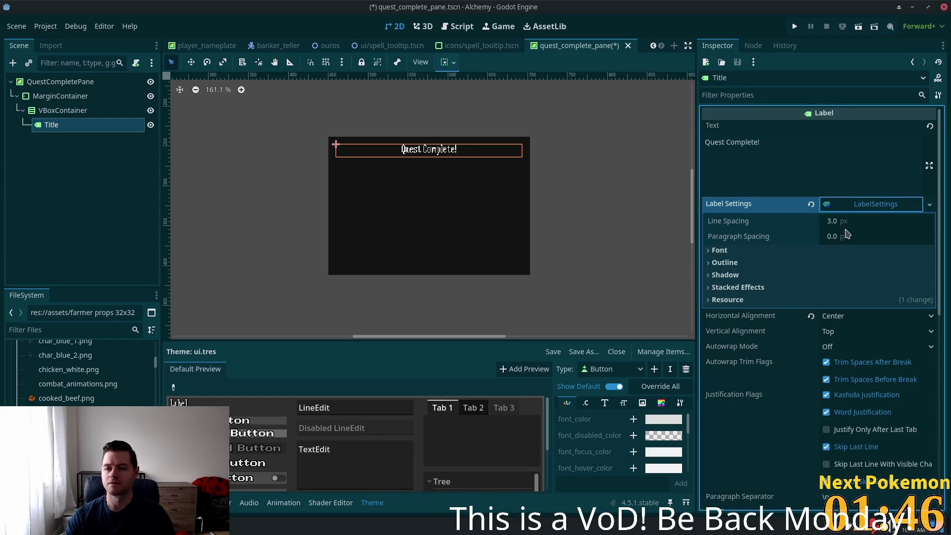
click(793, 252)
click(866, 281)
text(32)
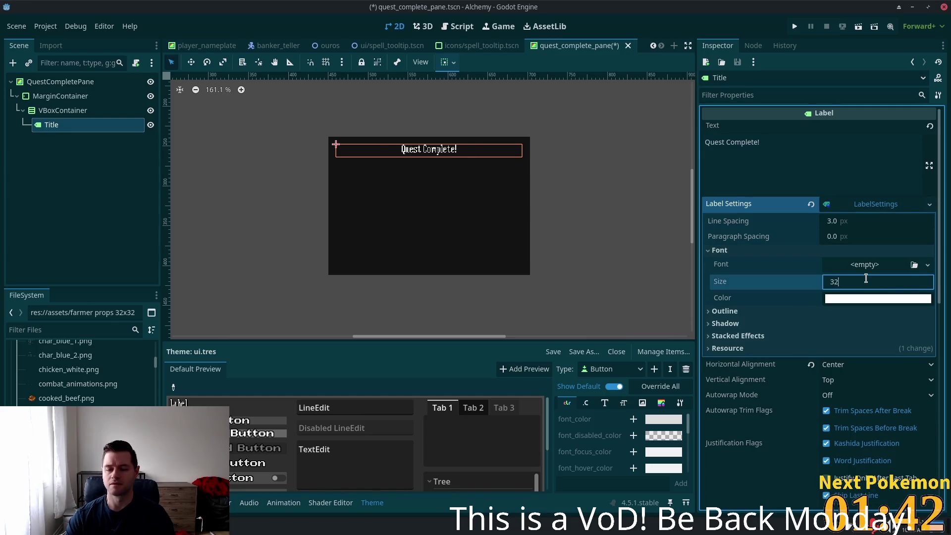
key(Return)
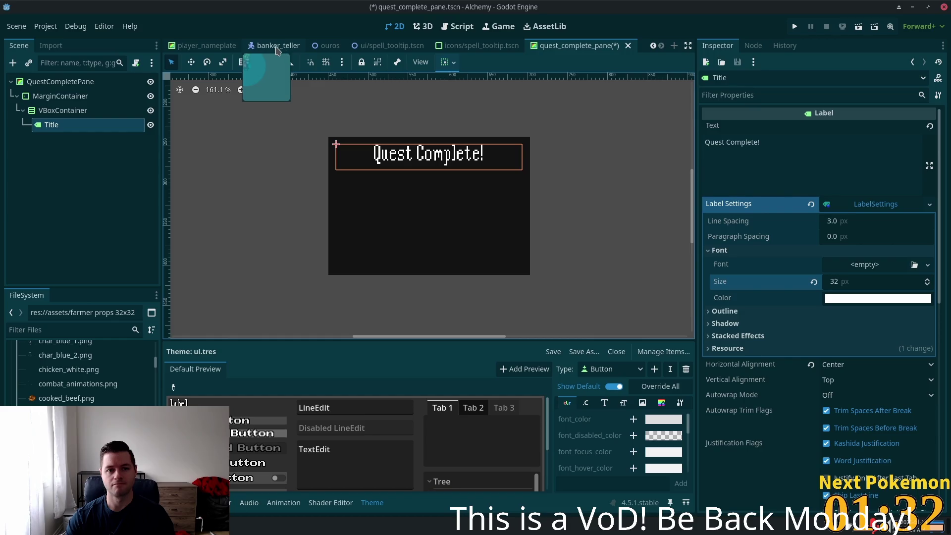
scroll(208, 47, up, 4)
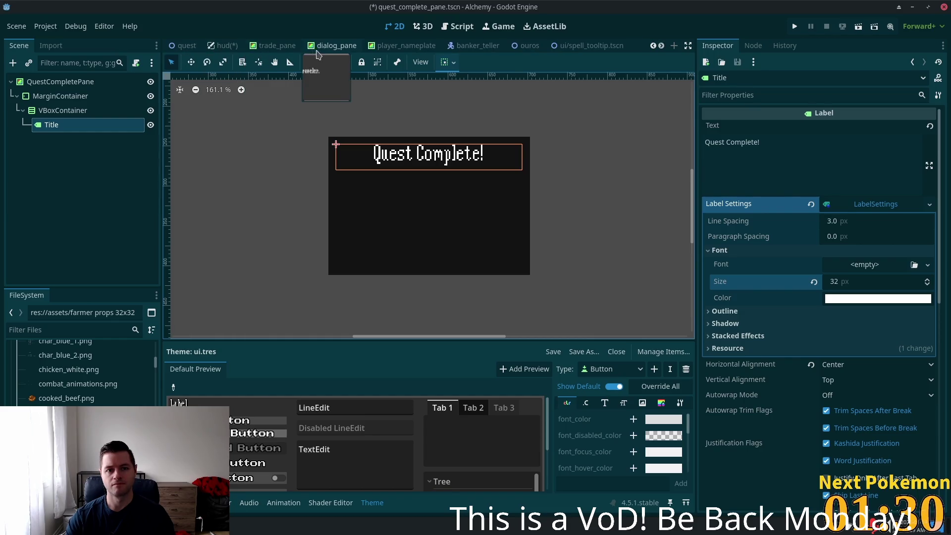
click(317, 50)
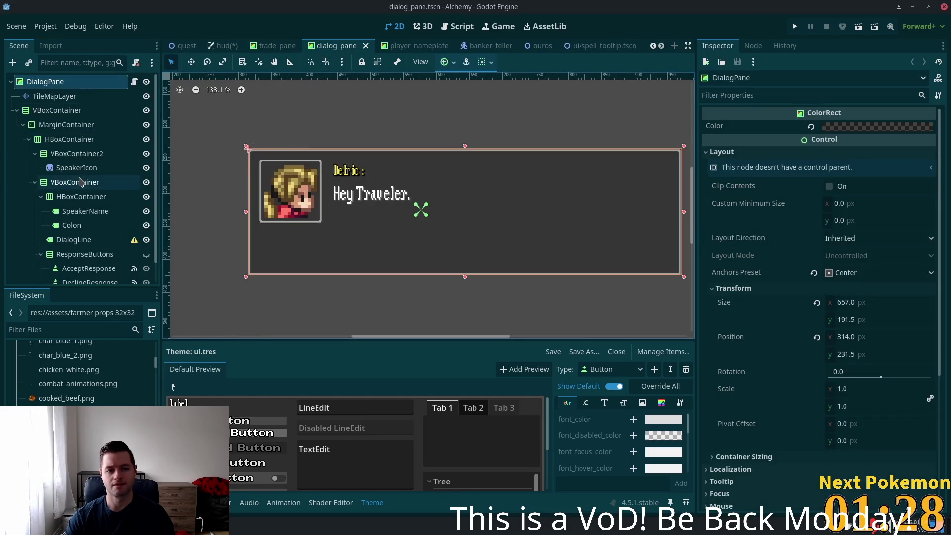
click(82, 210)
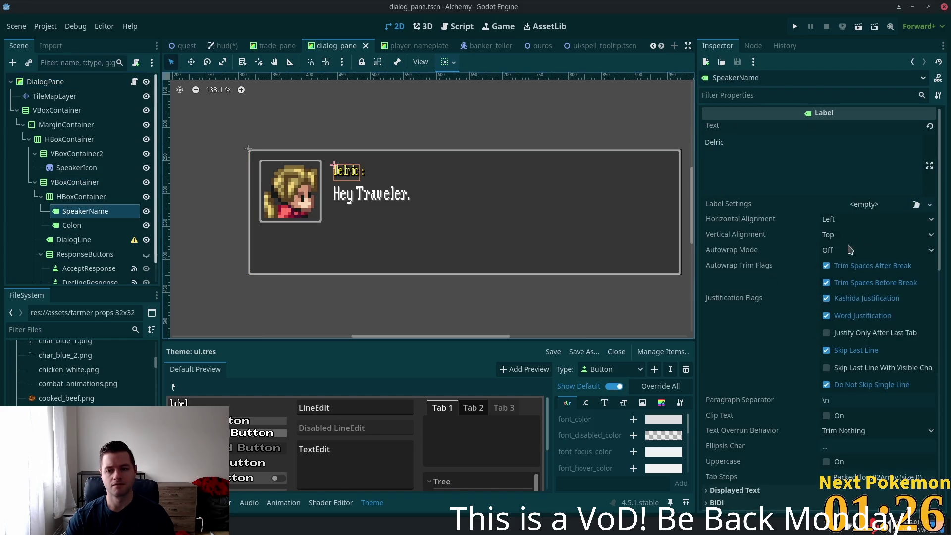
scroll(824, 261, down, 15)
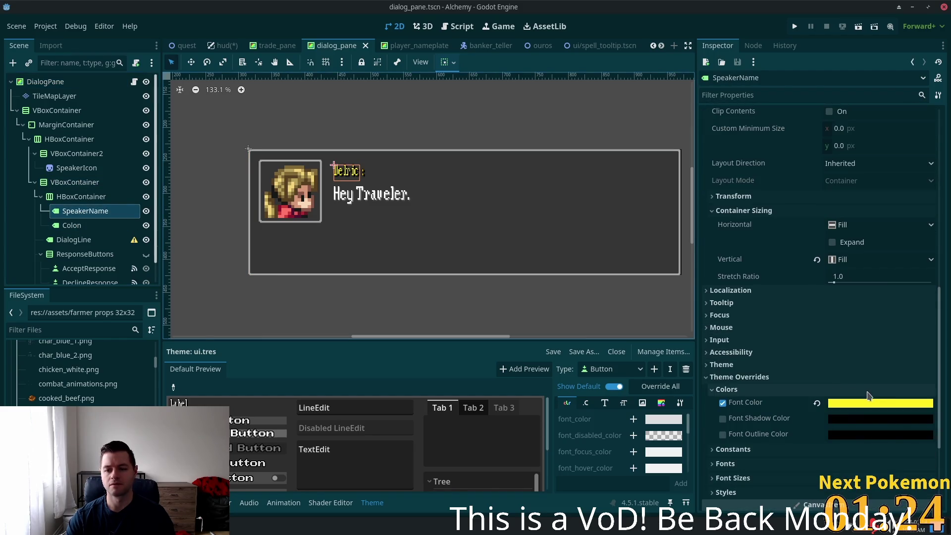
click(869, 403)
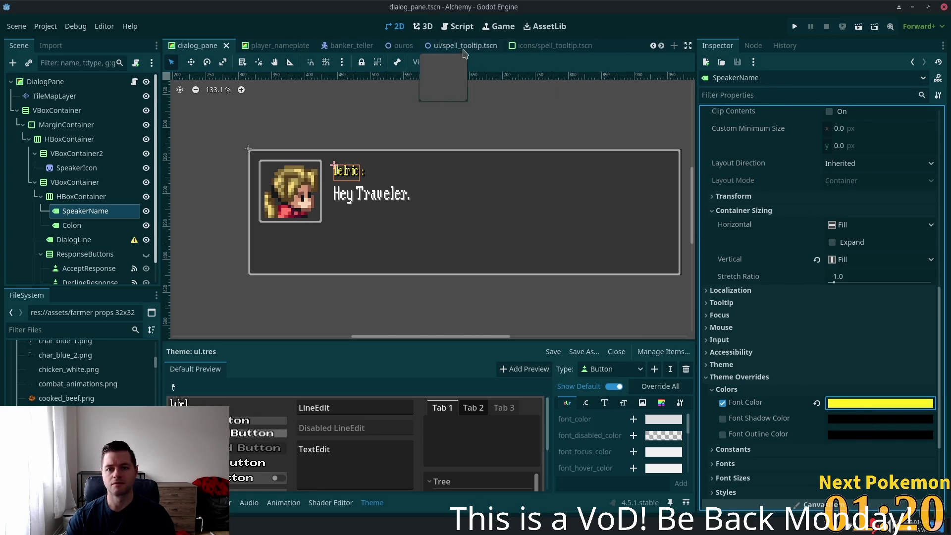
scroll(458, 46, down, 1)
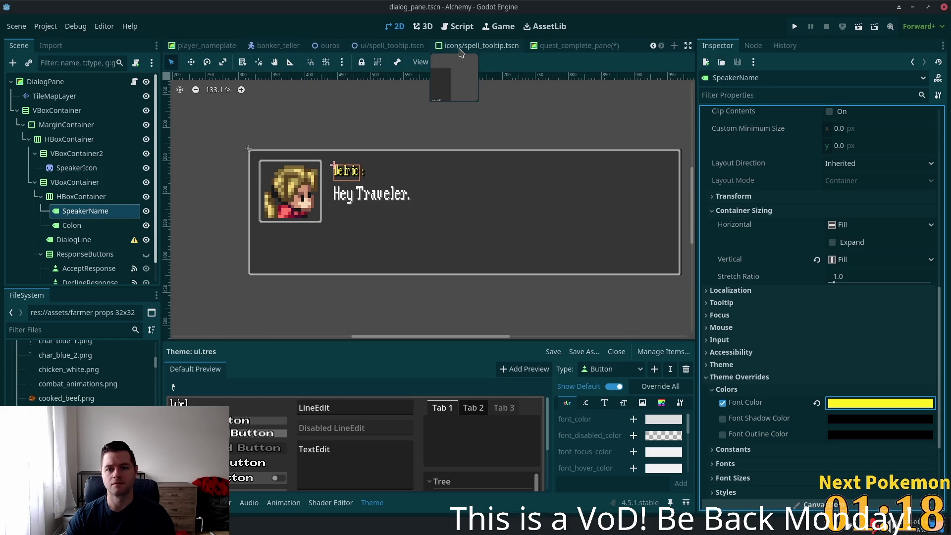
click(577, 45)
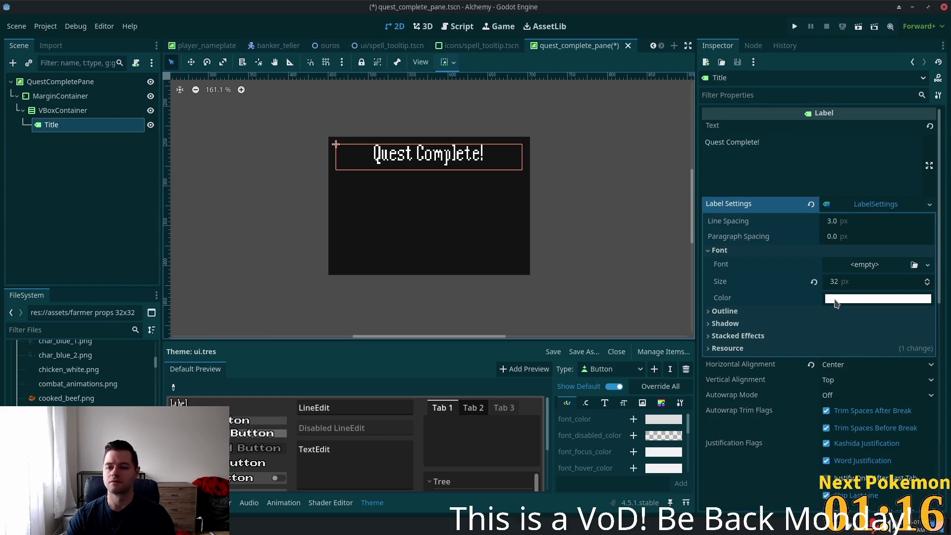
Set the Title's font colour to yellow ffef22.
click(836, 298)
text(ffef22)
key(Tab)
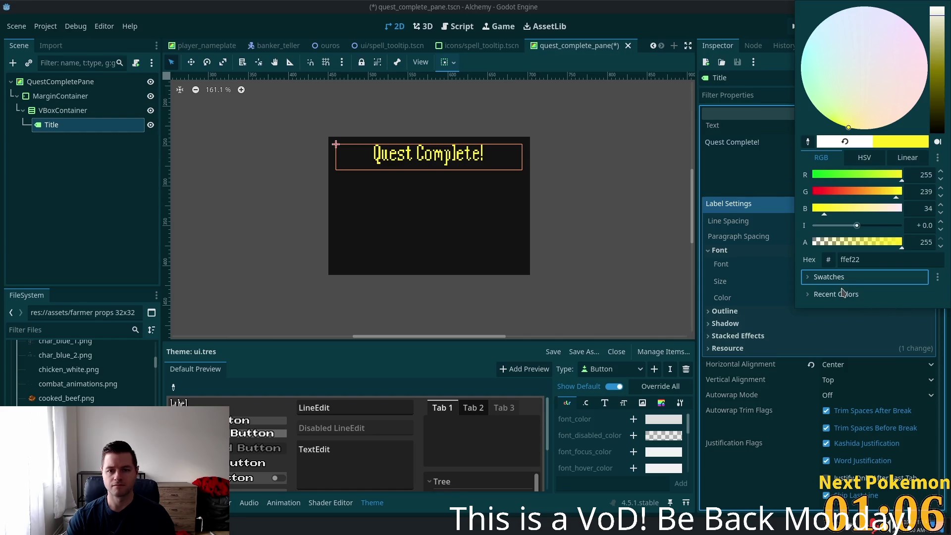
click(737, 340)
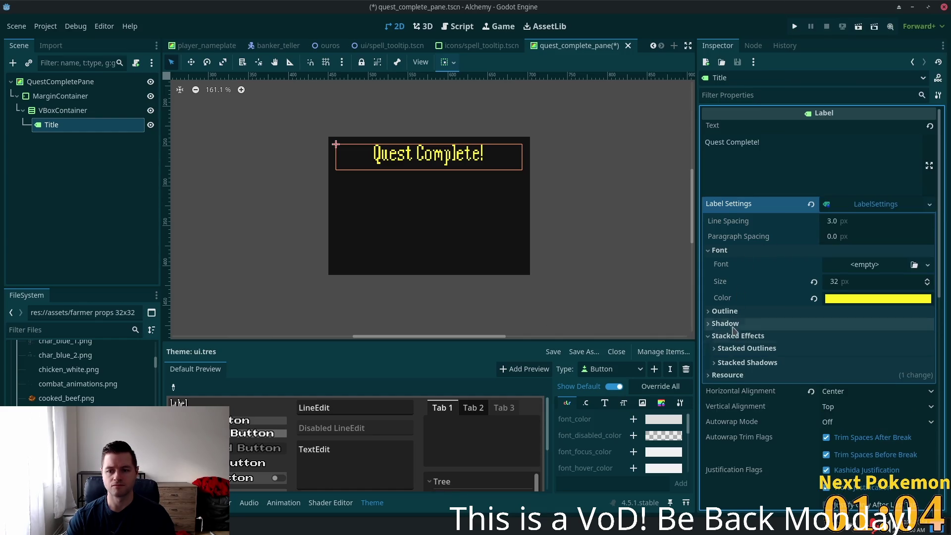
Set the Title's shadow colour to ffef22, then darken it to a dark yellow.
click(725, 324)
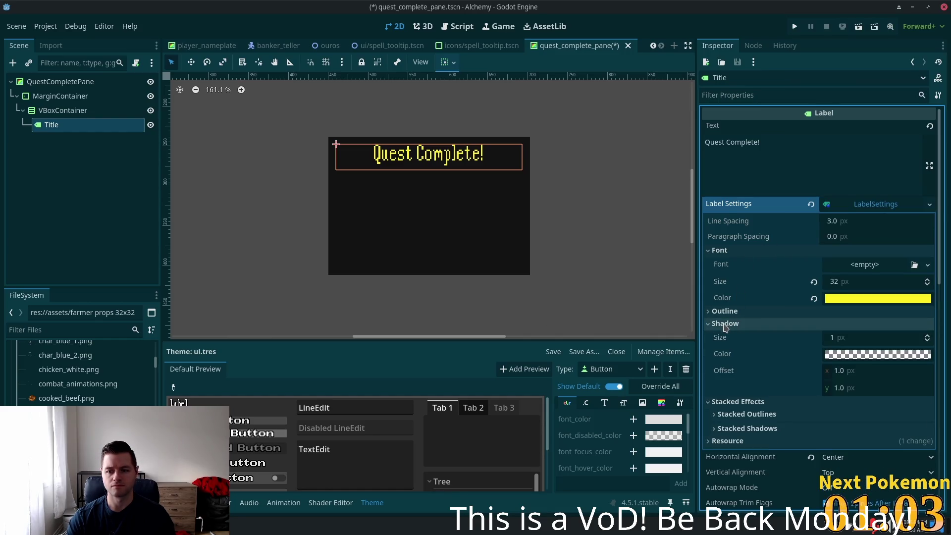
click(872, 354)
text(ffef22)
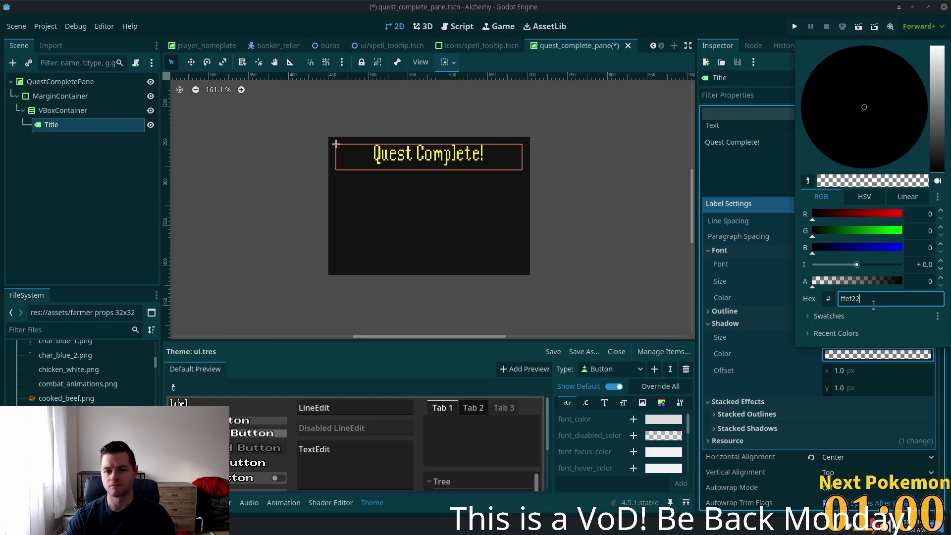
key(Return)
click(937, 116)
mouse_move(937, 116)
mouse_down()
mouse_move(936, 168)
mouse_move(923, 97)
mouse_move(919, 127)
mouse_up()
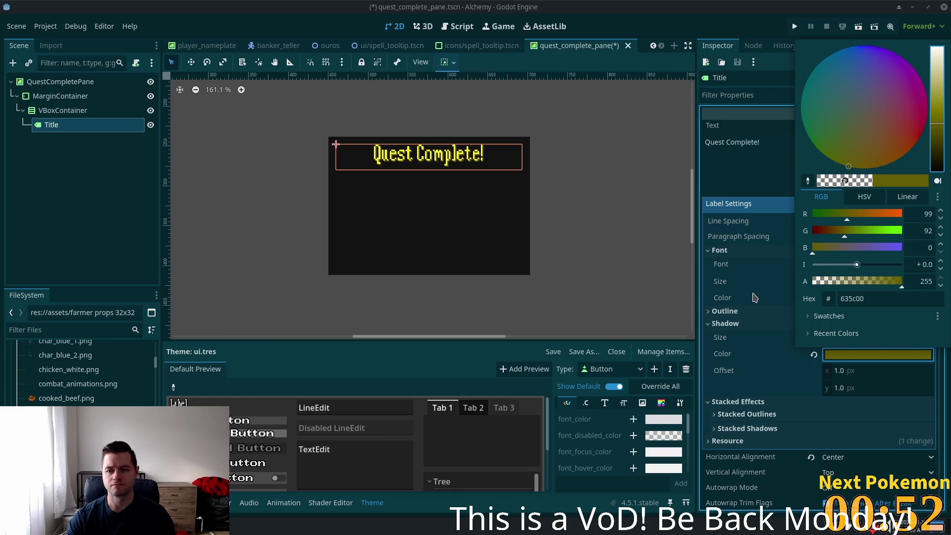
click(637, 158)
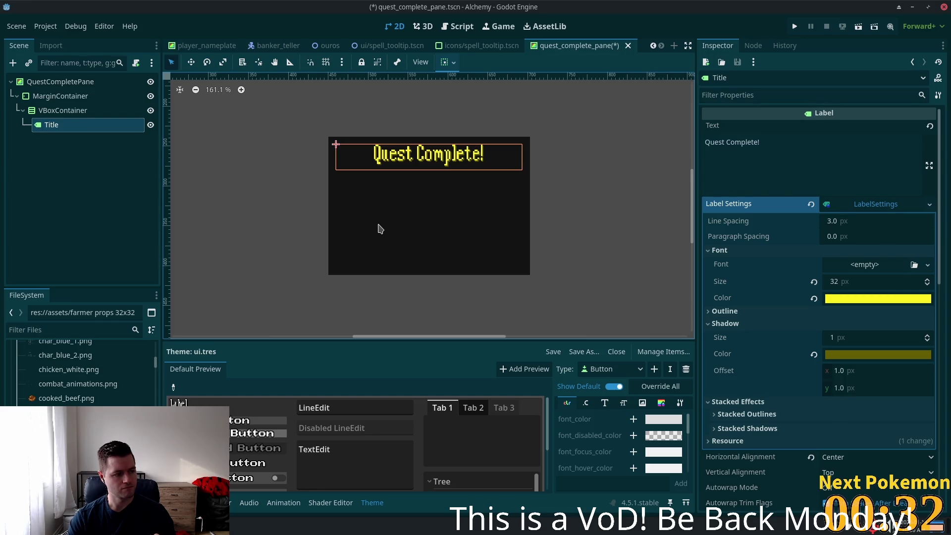
click(49, 113)
click(49, 125)
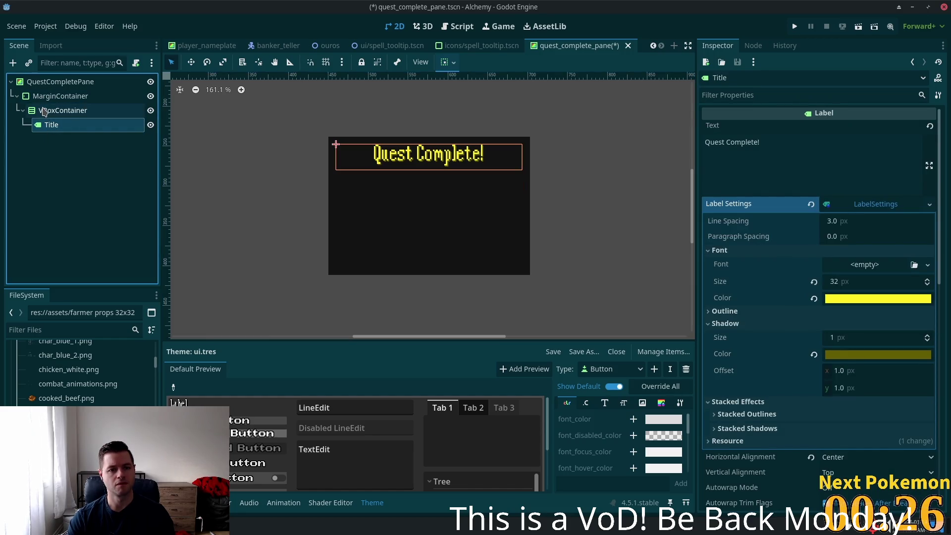
Add an HBoxContainer under the VBoxContainer and rename it CongratulationsContainer.
click(42, 114)
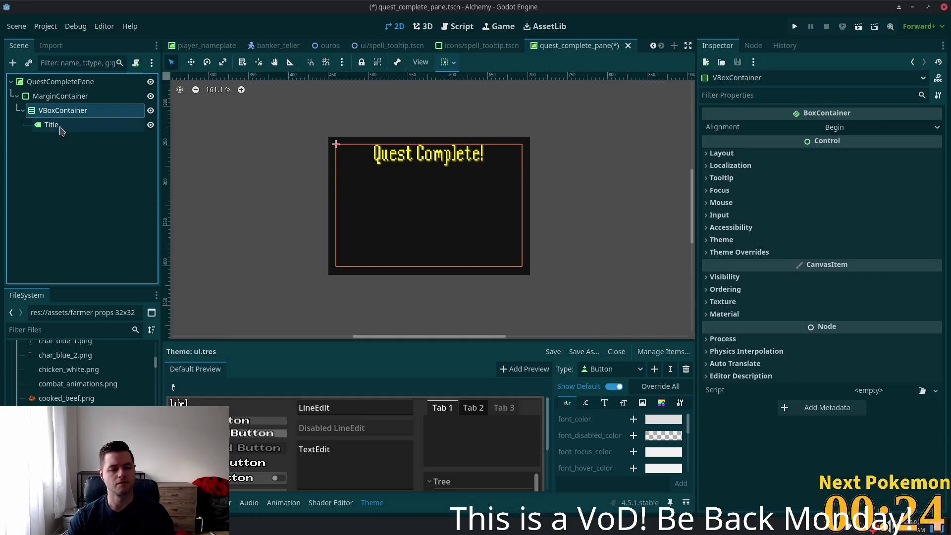
key(ctrl+a)
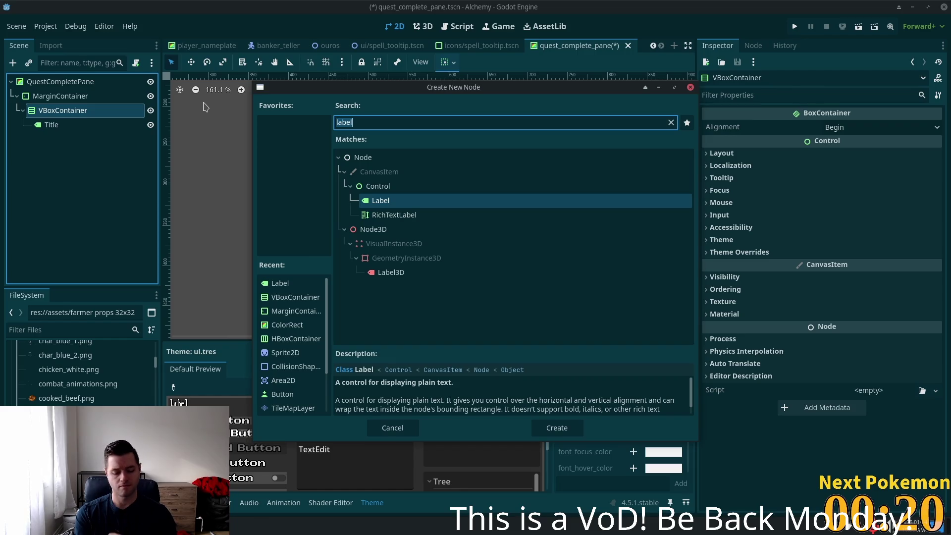
text(hbox)
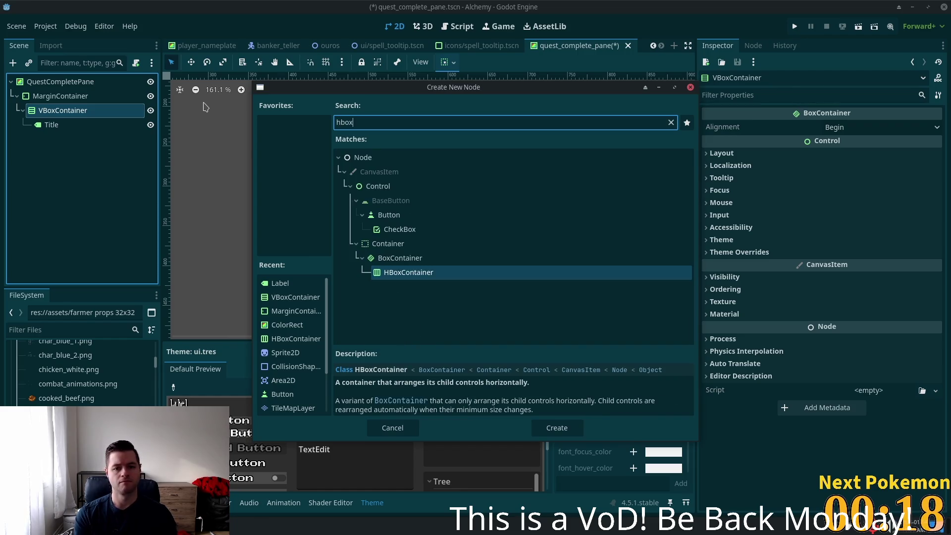
key(Return)
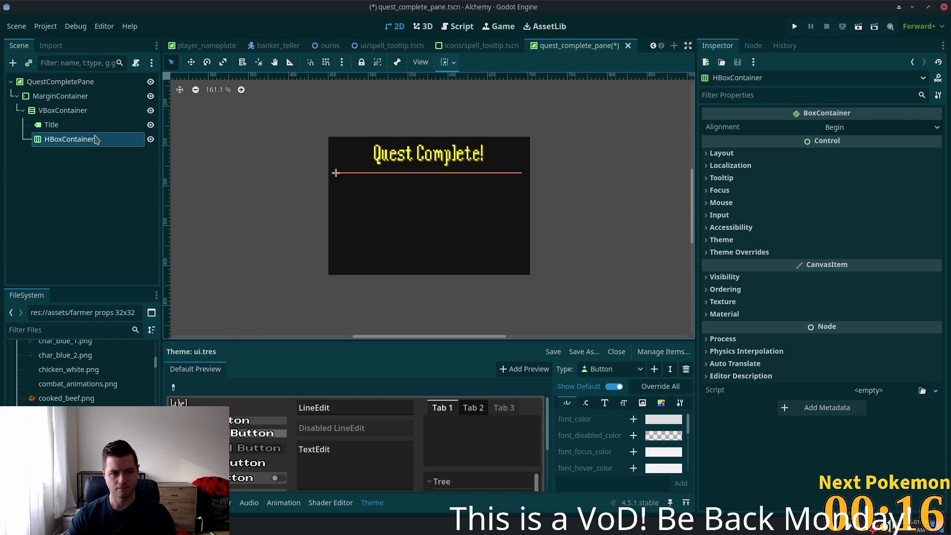
double_click(94, 138)
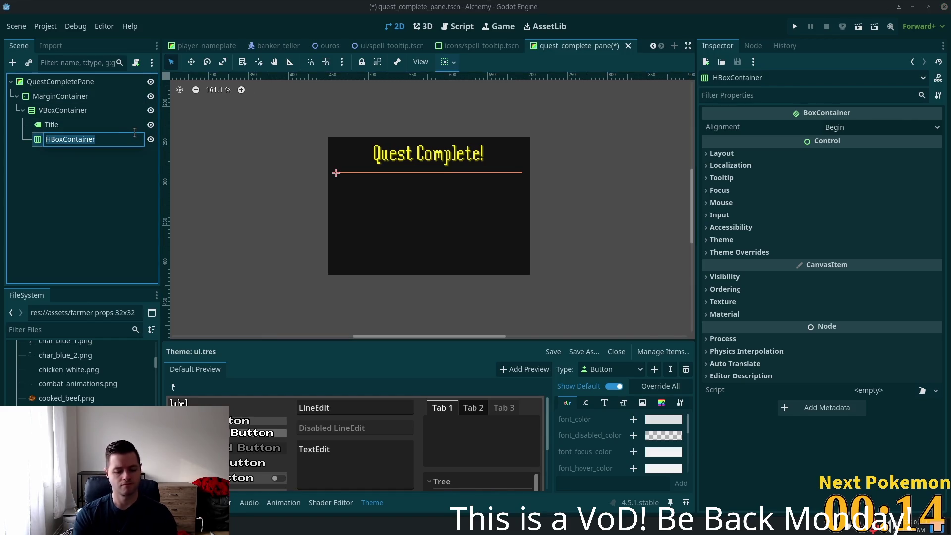
text(Con)
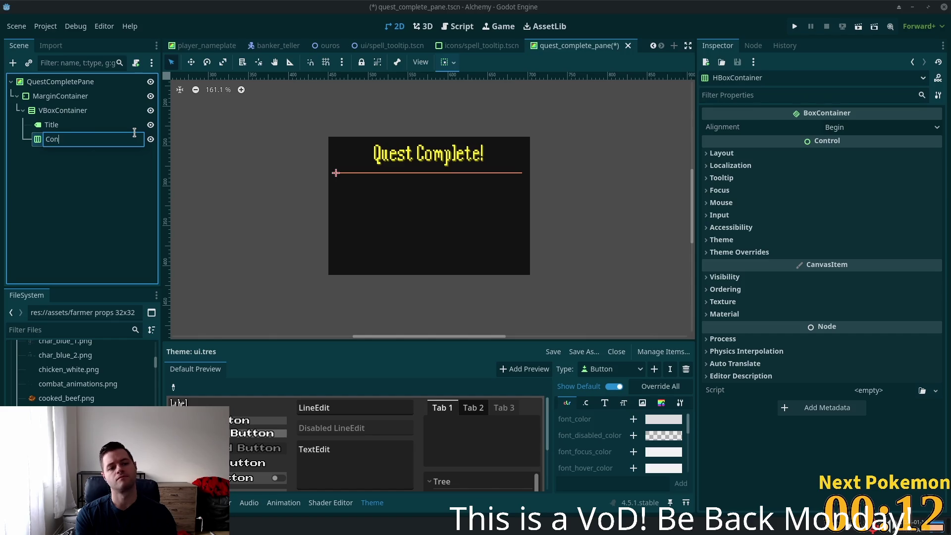
text(gratua)
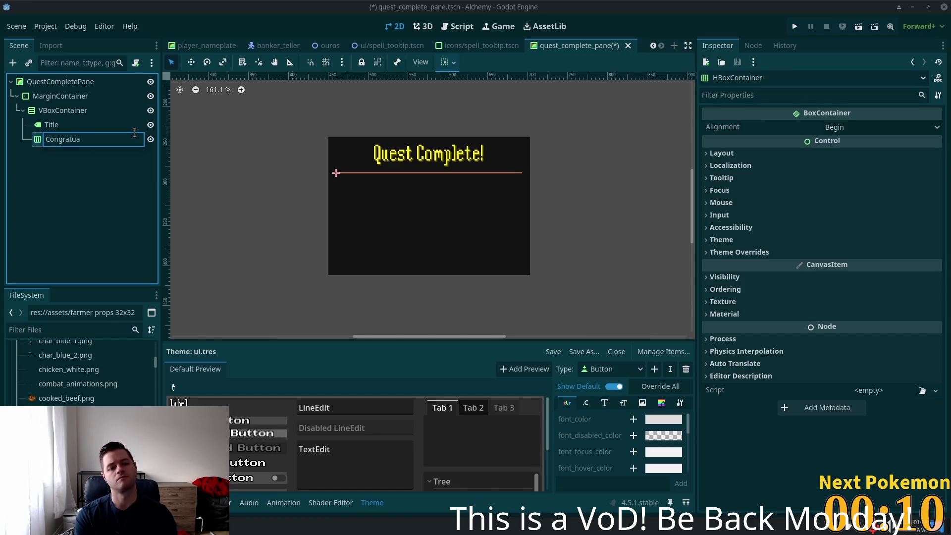
key(BackSpace)
text(lationsC)
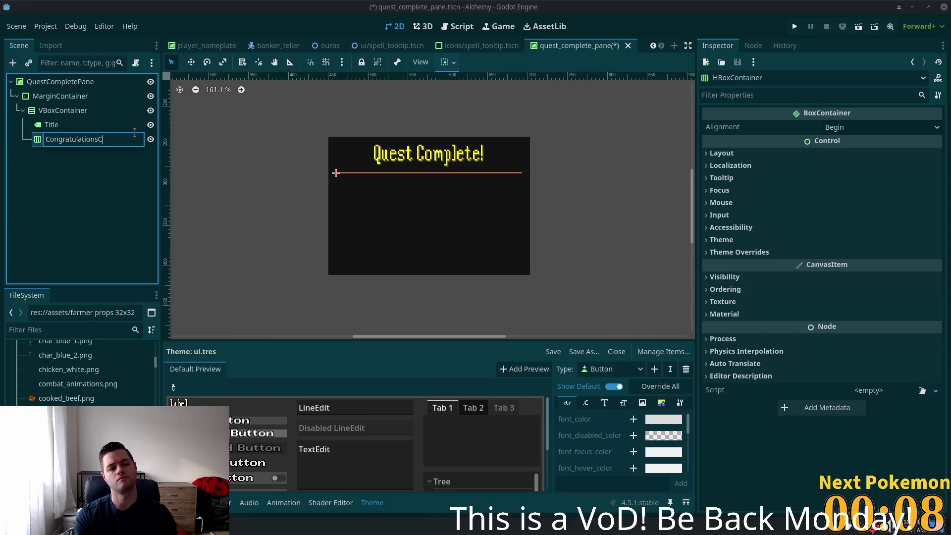
text(ontainer)
key(Return)
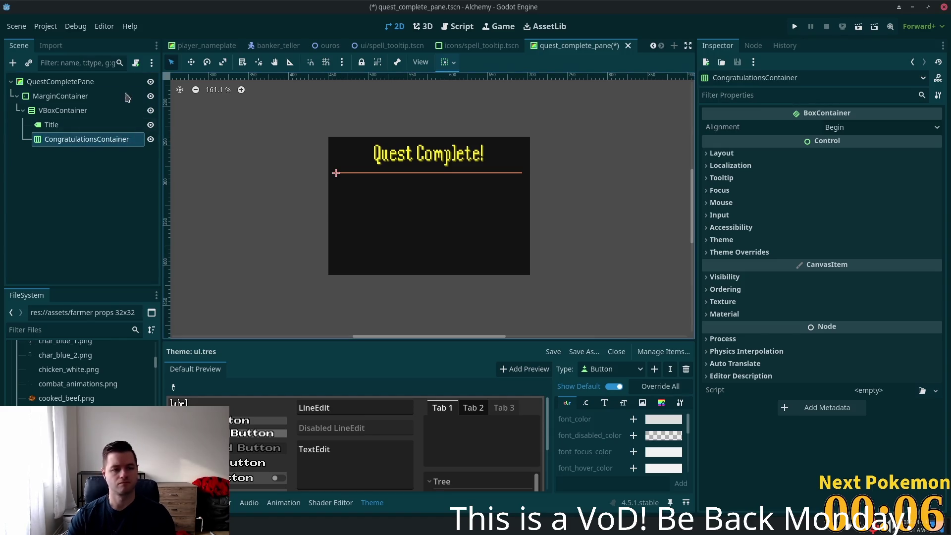
Add a Label inside CongratulationsContainer.
key(ctrl+a)
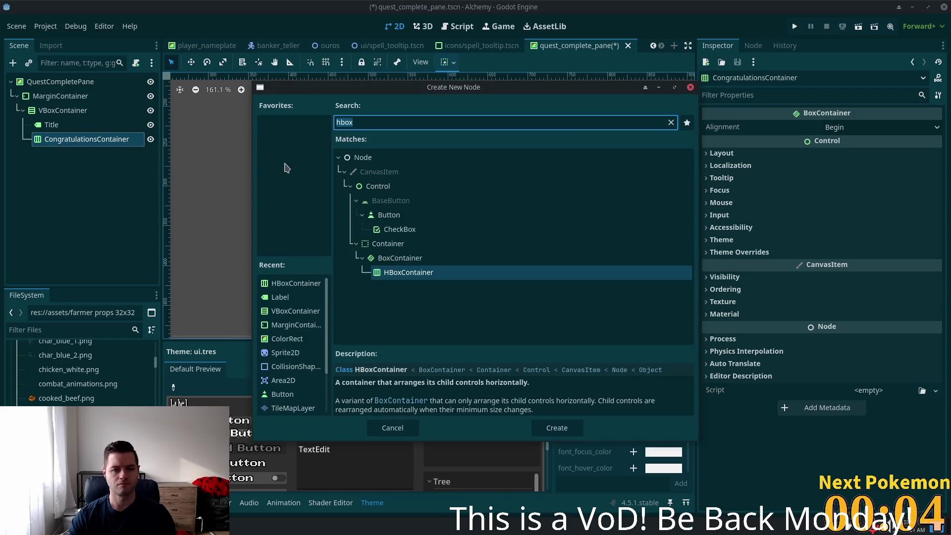
text(label)
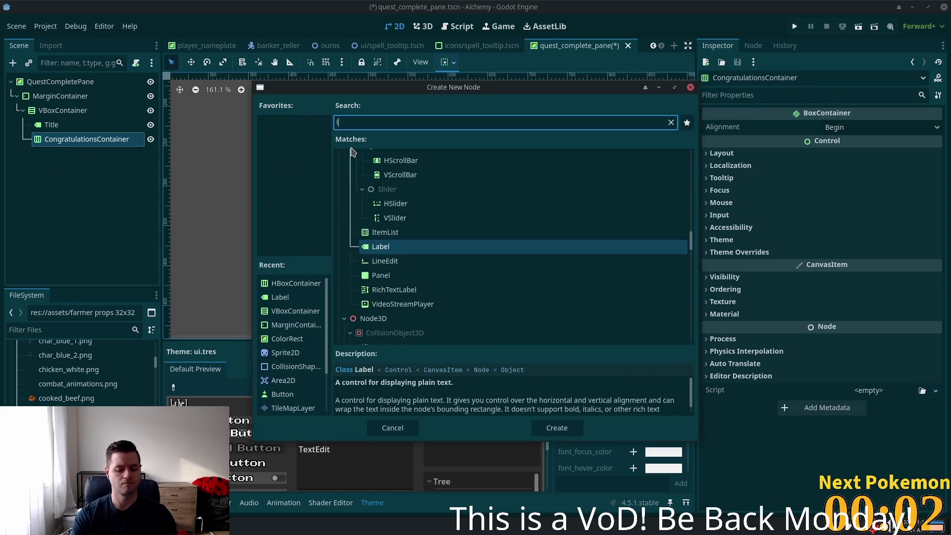
key(Return)
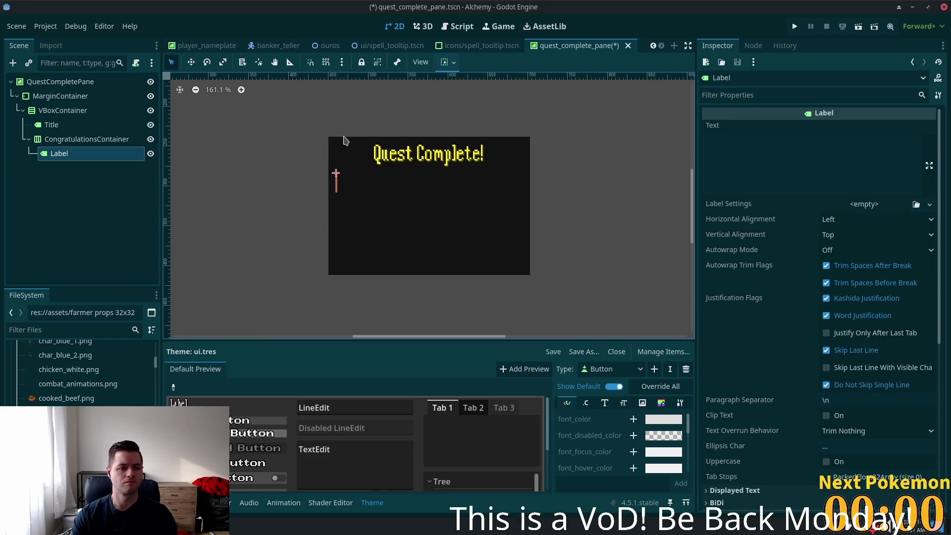
Give the new label its own LabelSettings resource.
click(862, 204)
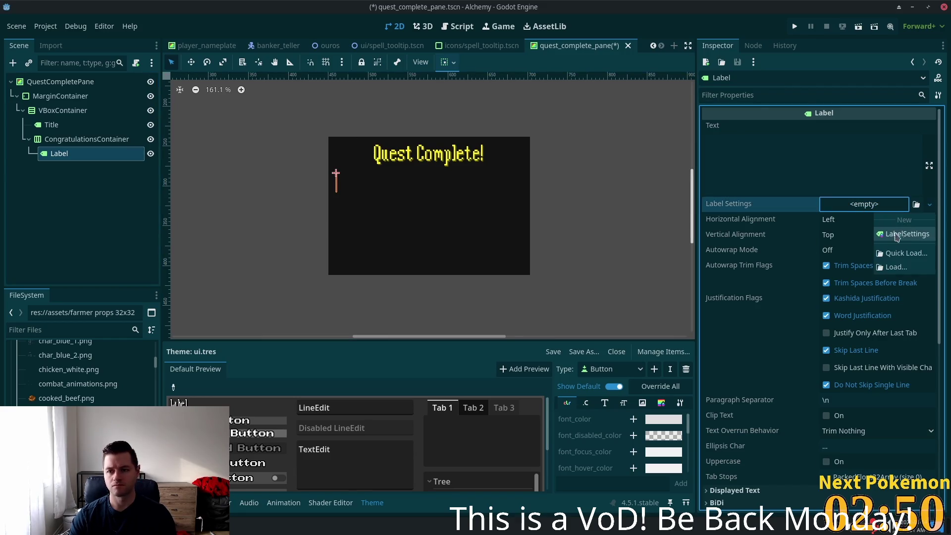
click(909, 234)
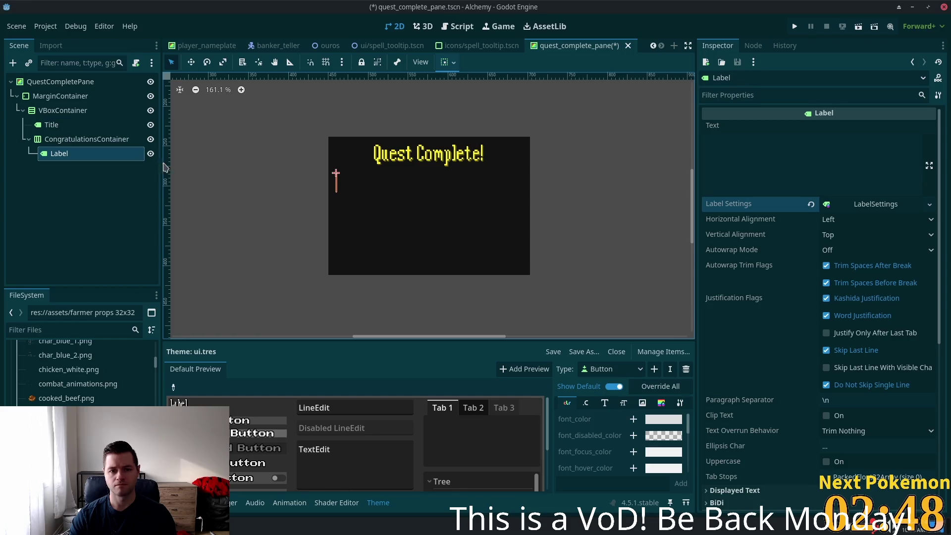
click(876, 207)
click(877, 209)
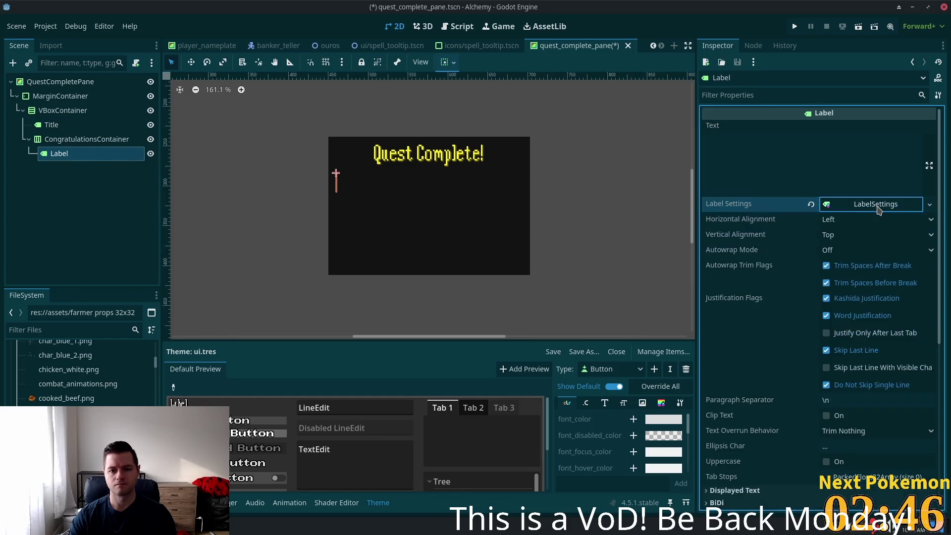
Set the label text to 'Congratualtions! You have completed' with Center vertical alignment.
click(799, 154)
text(Congratualtions, )
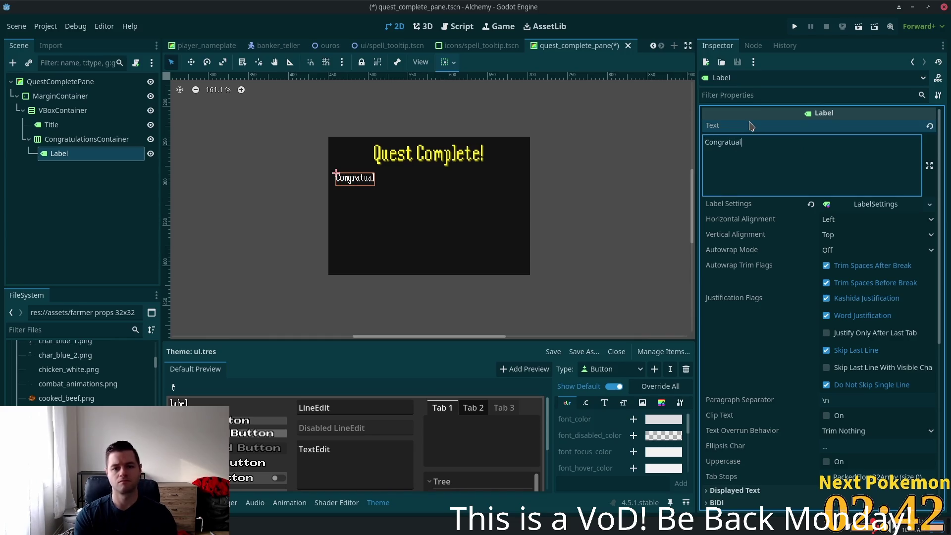
text(you)
key(BackSpace)
key(BackSpace)
key(BackSpace)
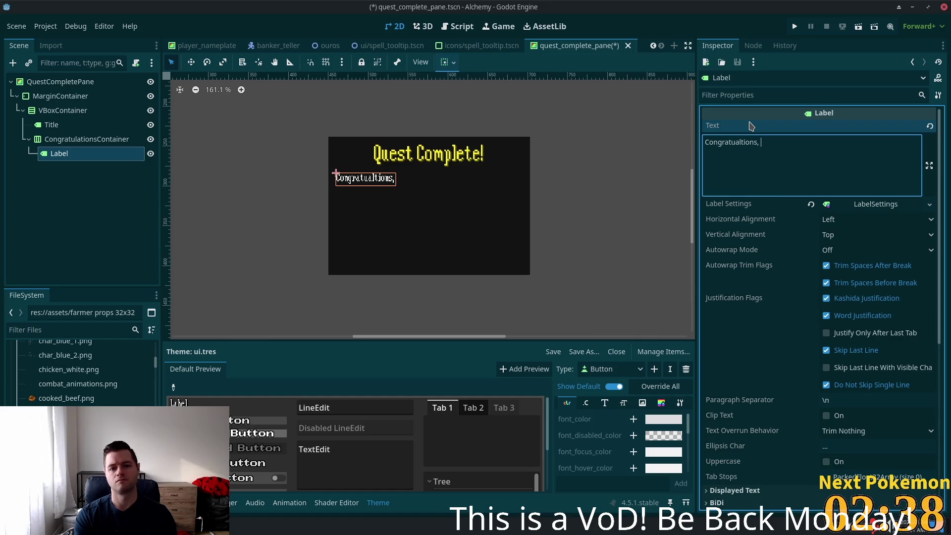
text(! You h)
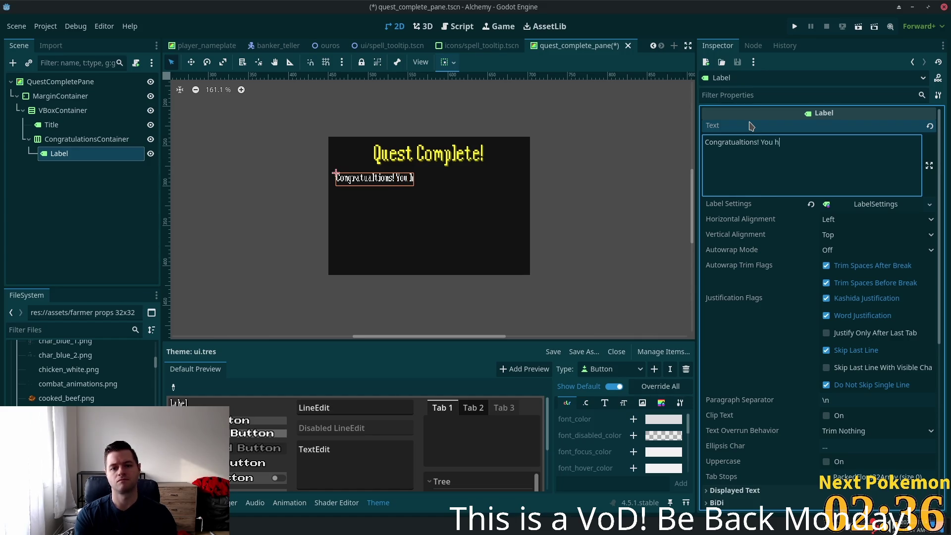
text(ave completed)
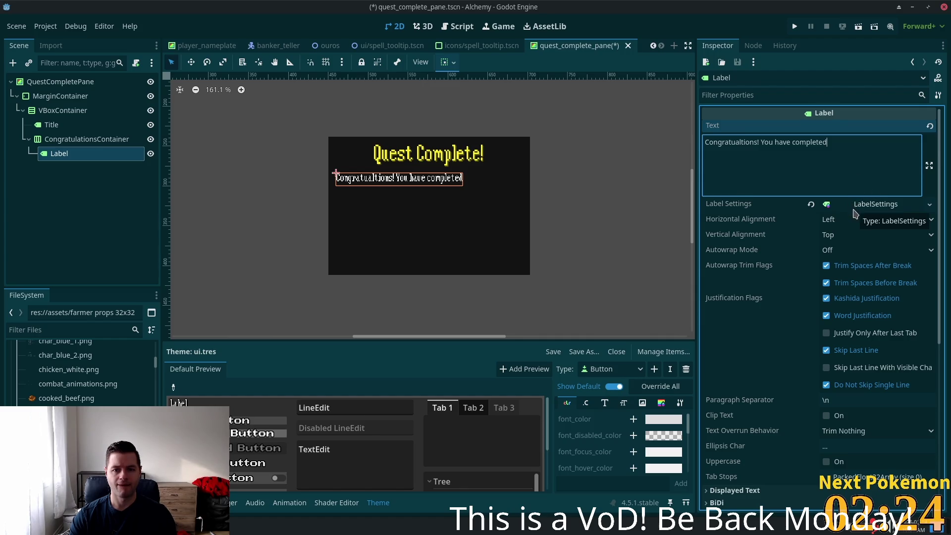
click(847, 236)
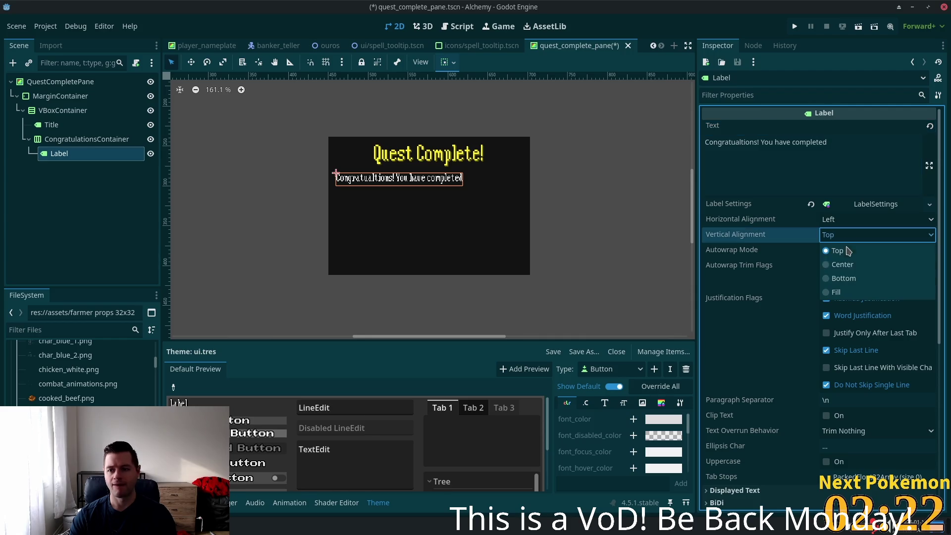
click(833, 264)
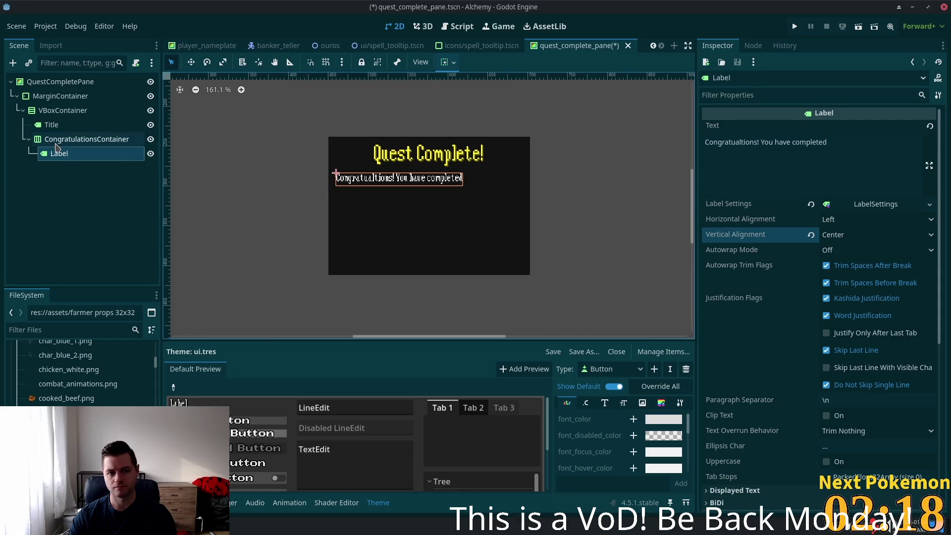
Enable Horizontal Expand in the label's Container Sizing.
click(86, 139)
click(60, 154)
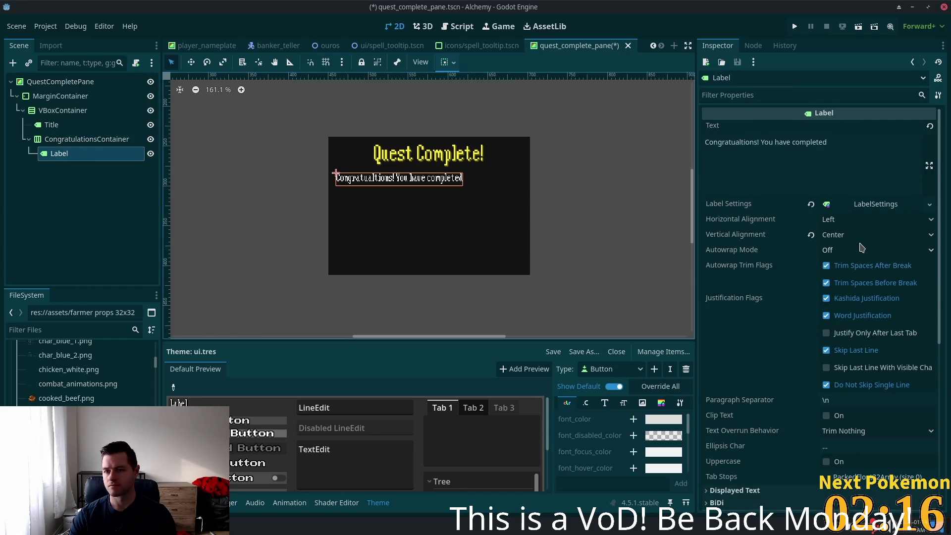
scroll(871, 393, down, 1)
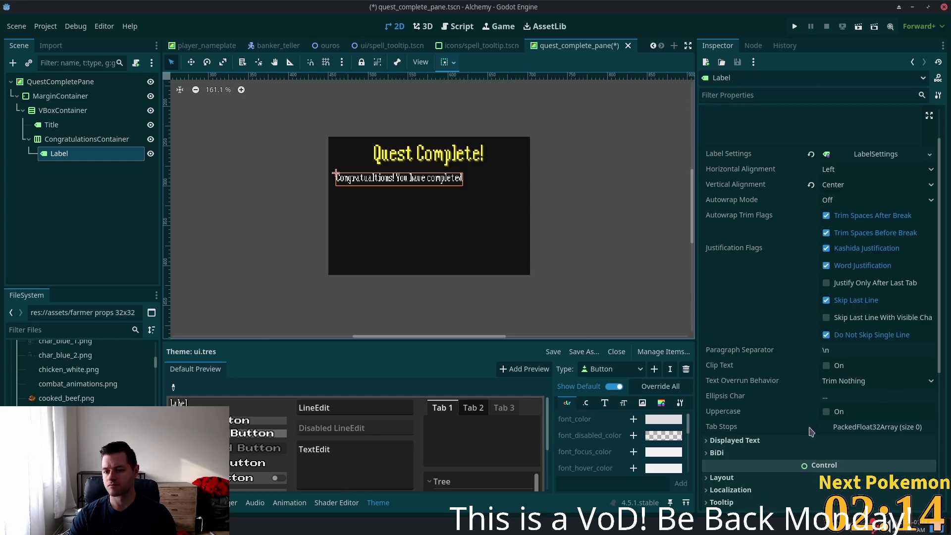
scroll(749, 492, down, 1)
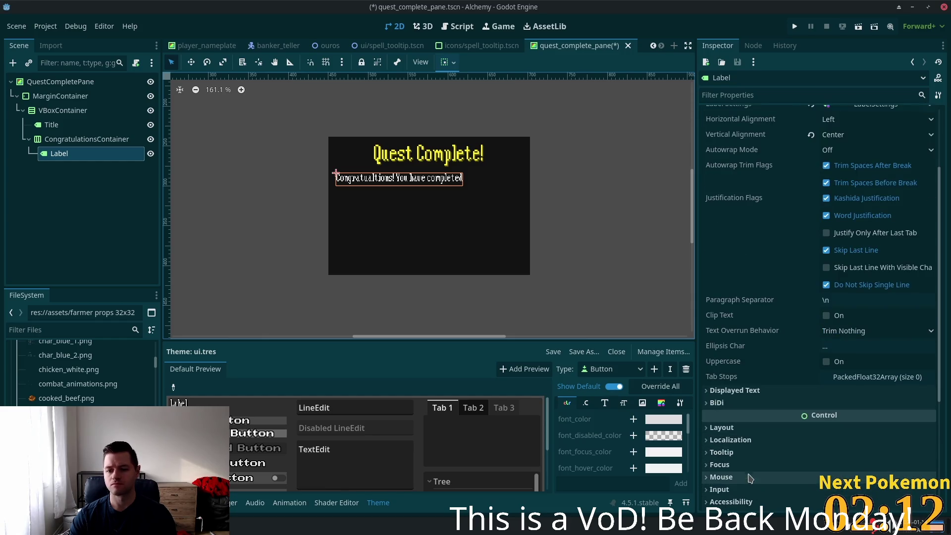
click(750, 439)
scroll(758, 347, down, 6)
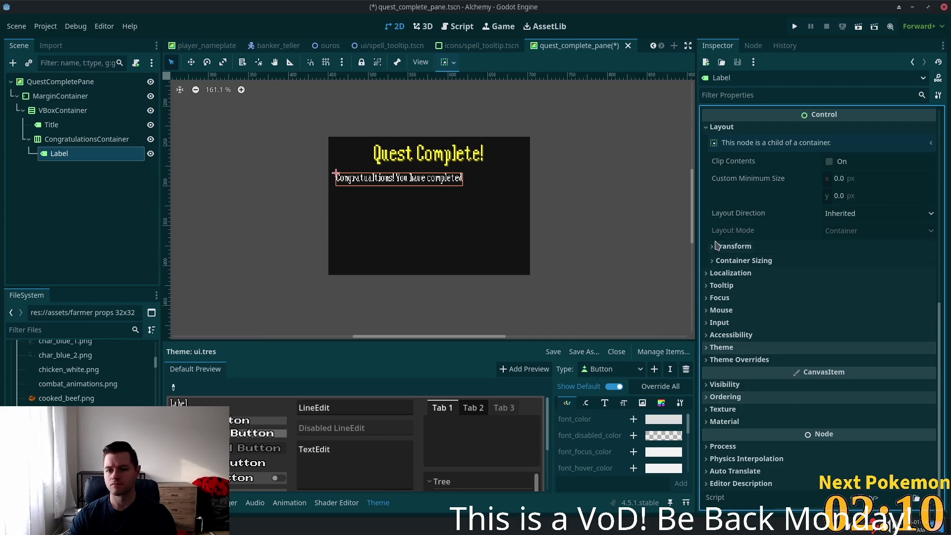
click(715, 261)
click(832, 293)
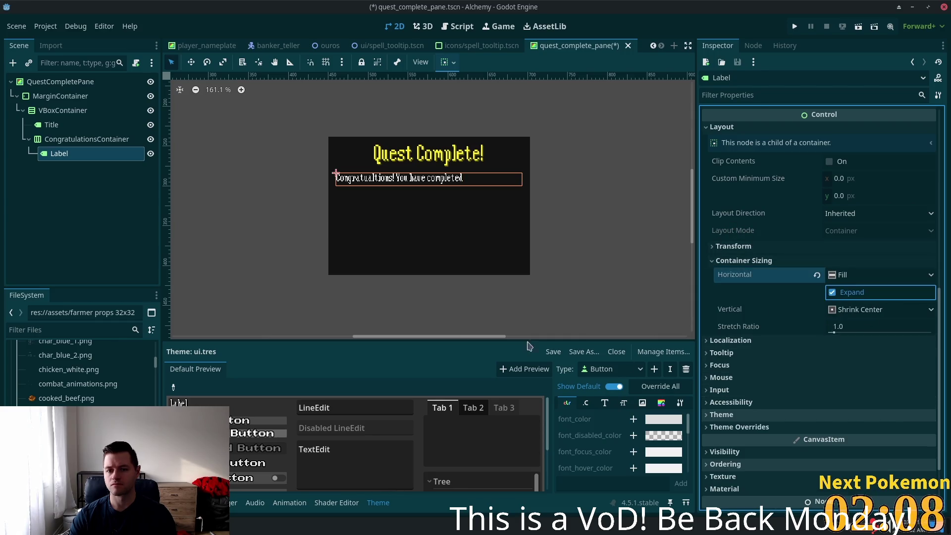
Set the label's vertical alignment to Top and horizontal alignment to Center.
scroll(806, 241, up, 10)
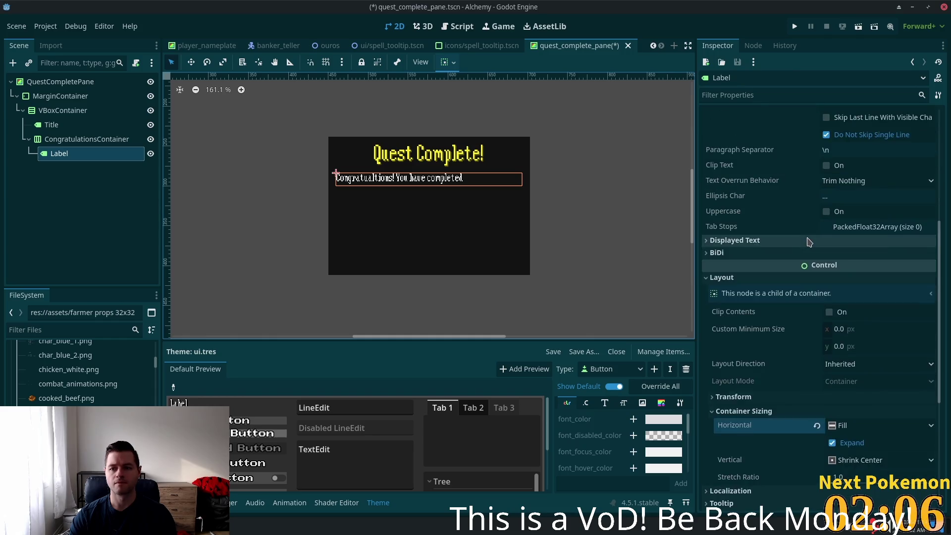
click(860, 238)
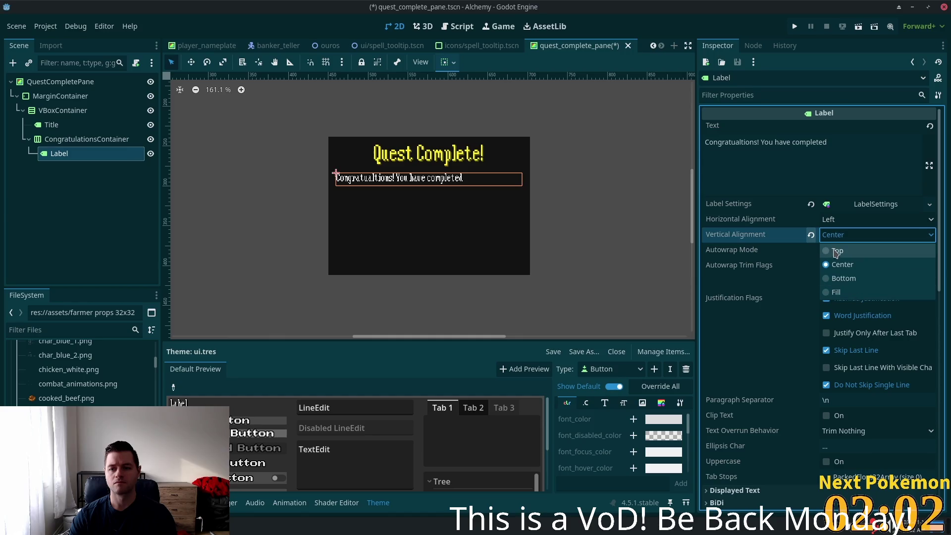
click(836, 251)
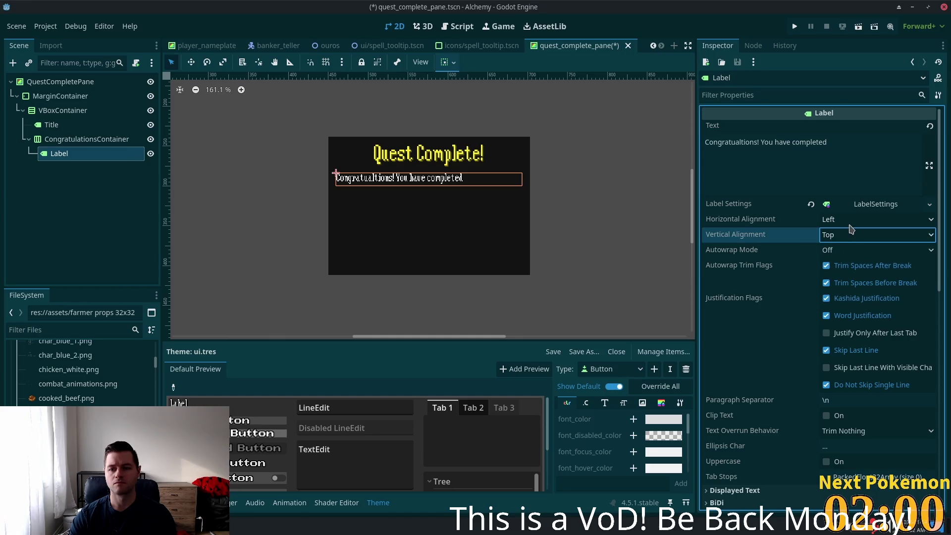
click(849, 220)
click(844, 249)
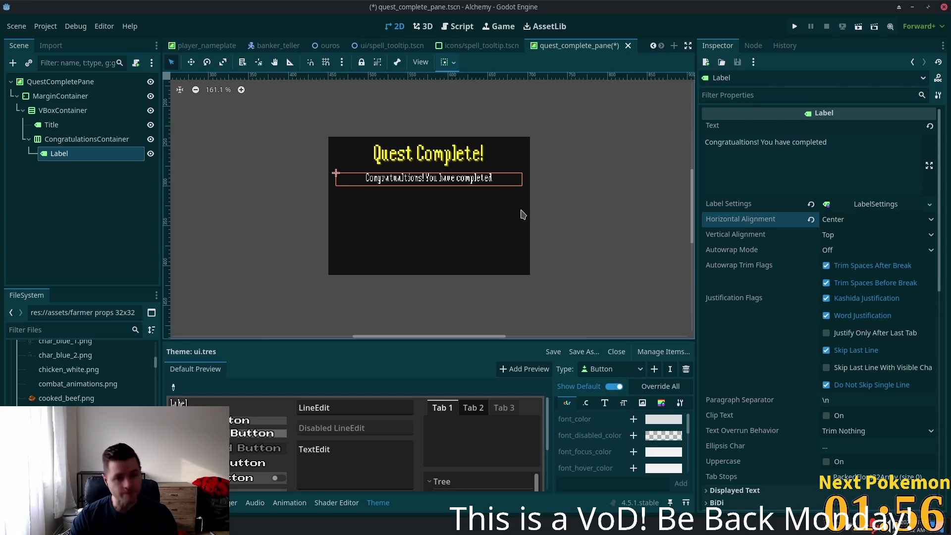
click(51, 124)
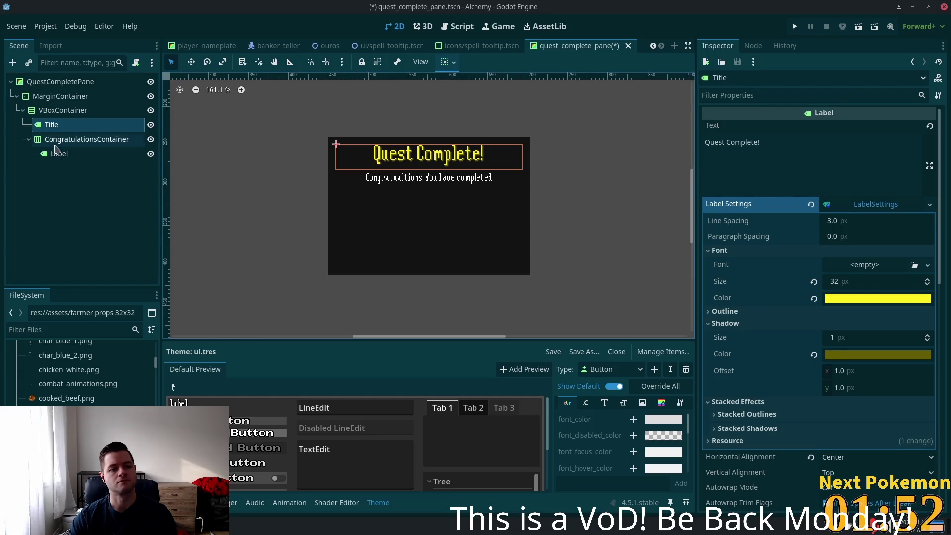
Change CongratulationsContainer's type to VBoxContainer.
click(58, 141)
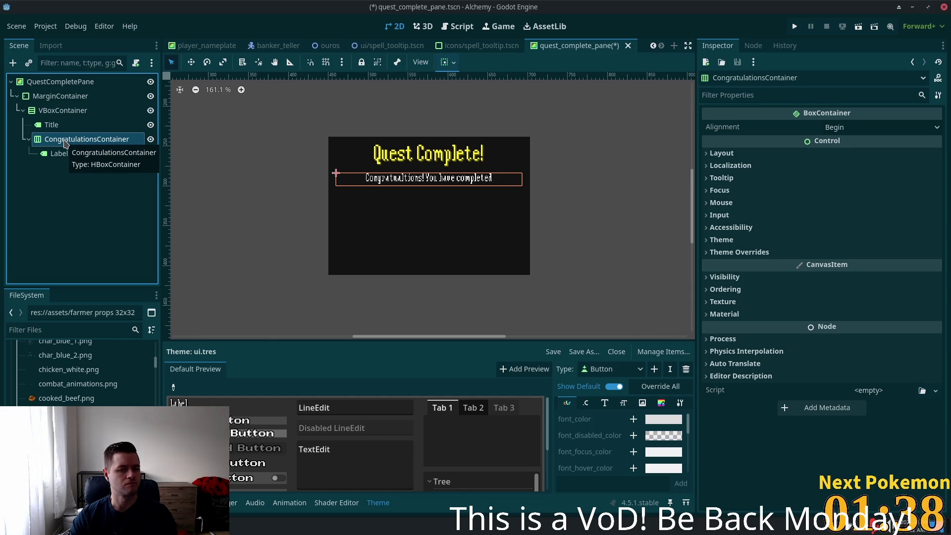
click(64, 140)
key(Home)
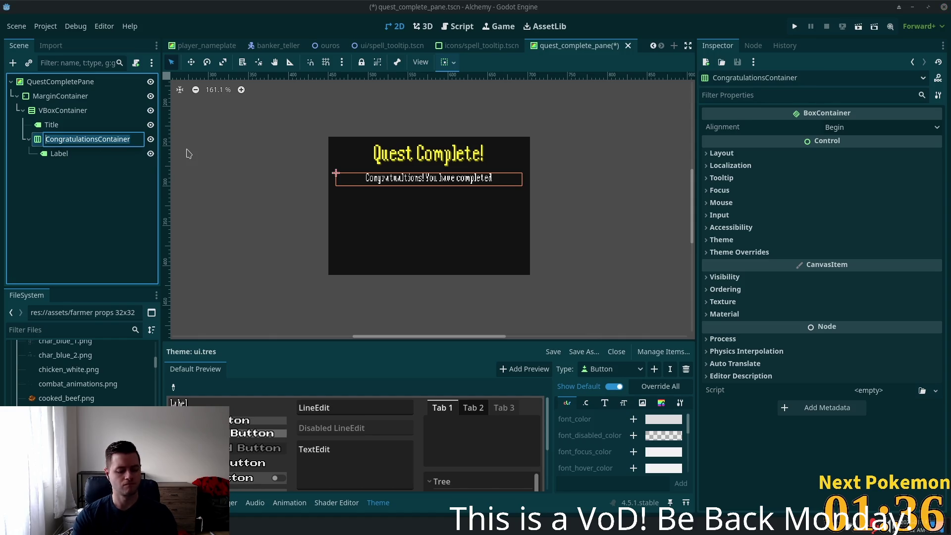
right_click(40, 143)
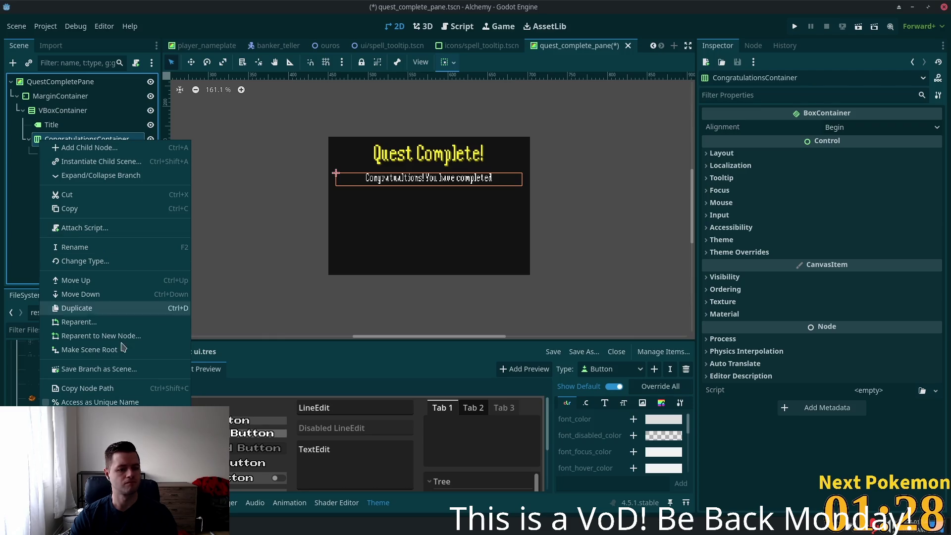
click(89, 261)
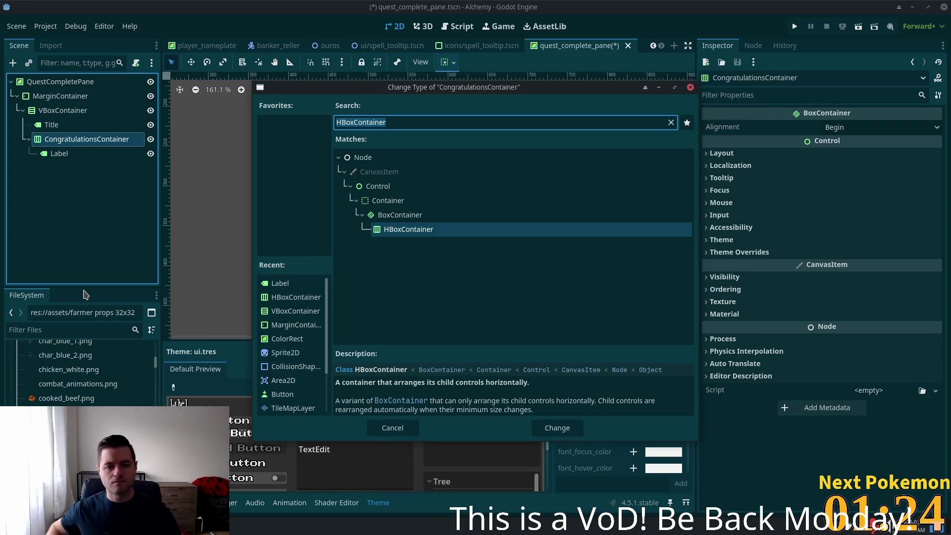
text(vbox)
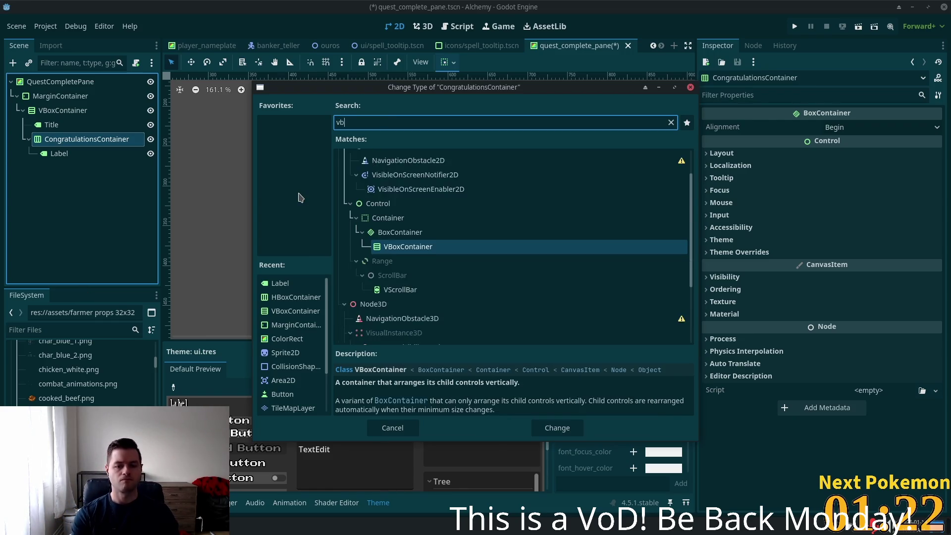
key(Return)
Rename the container to VBoxCongratulations.
click(90, 142)
double_click(105, 138)
click(105, 138)
double_click(105, 137)
key(BackSpace)
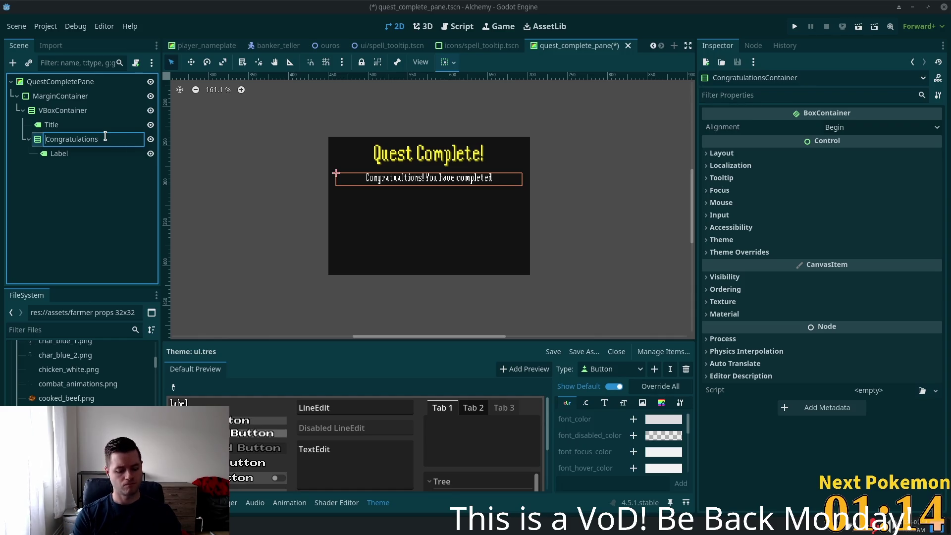
text(VBox)
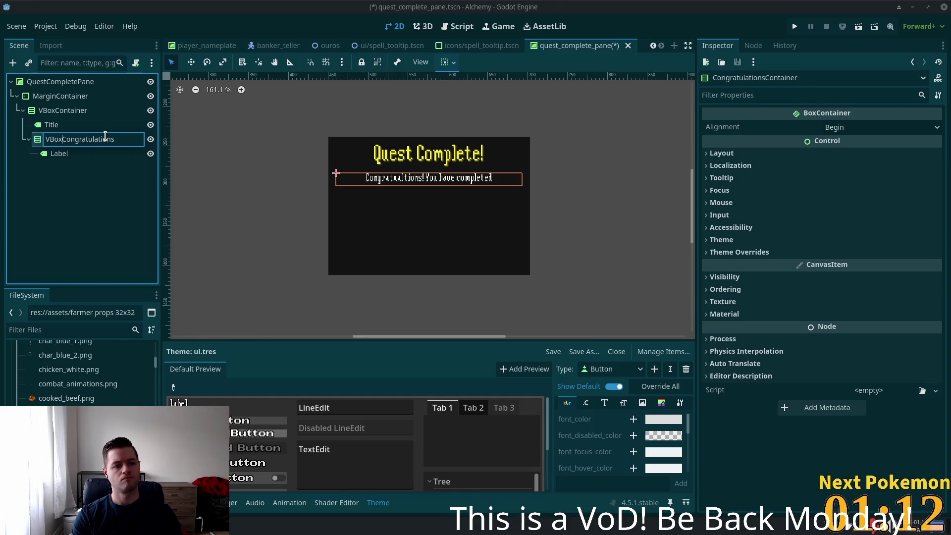
key(Return)
click(79, 154)
click(66, 140)
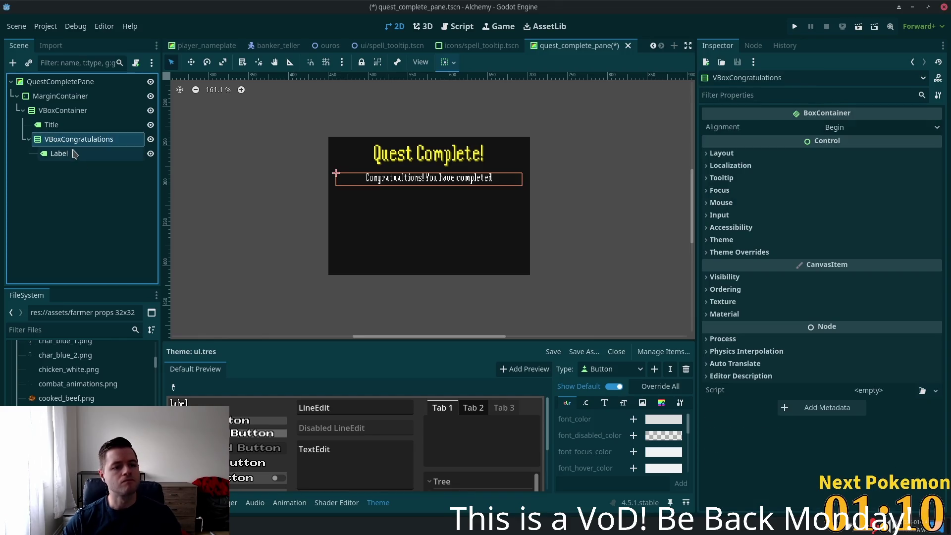
key(ctrl+a)
Add a second Label and rename the original Label to LabelCongratulations.
text(label)
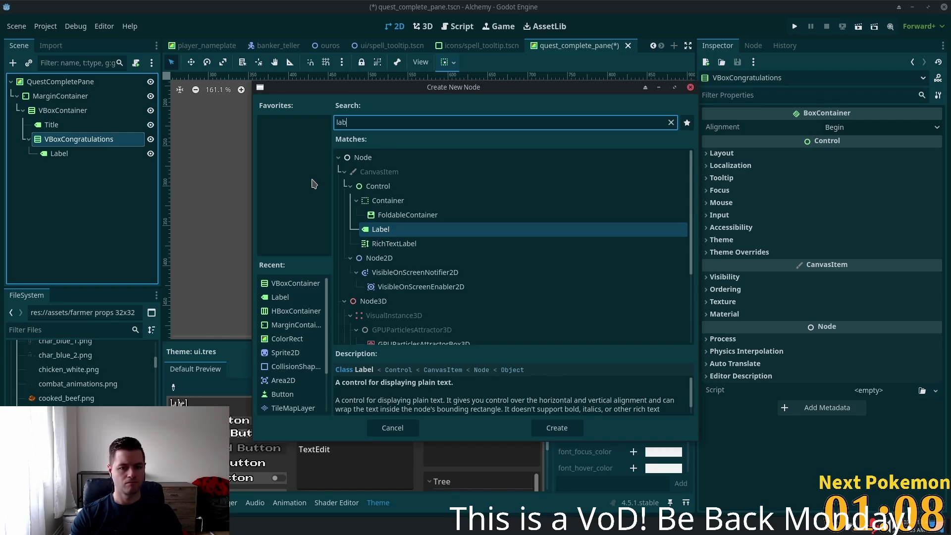
key(Return)
click(50, 156)
key(F2)
key(End)
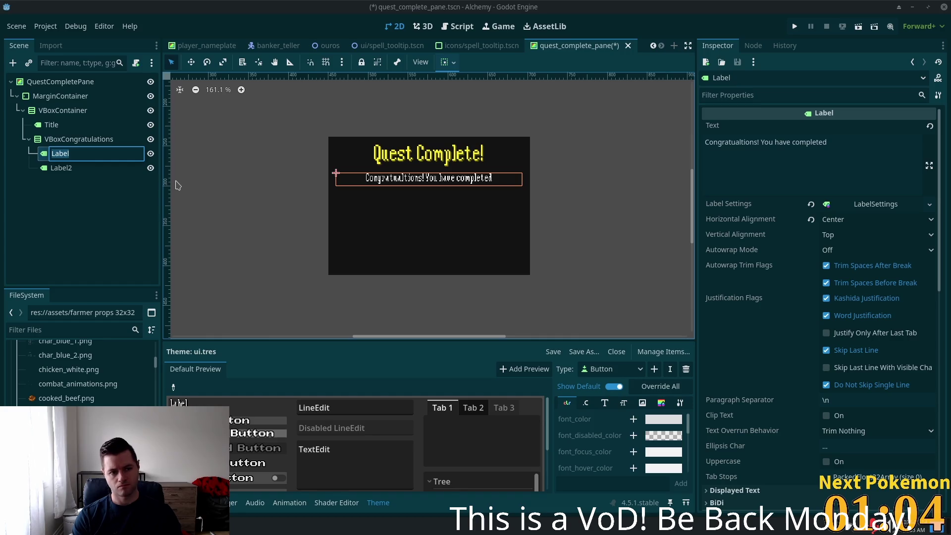
key(End)
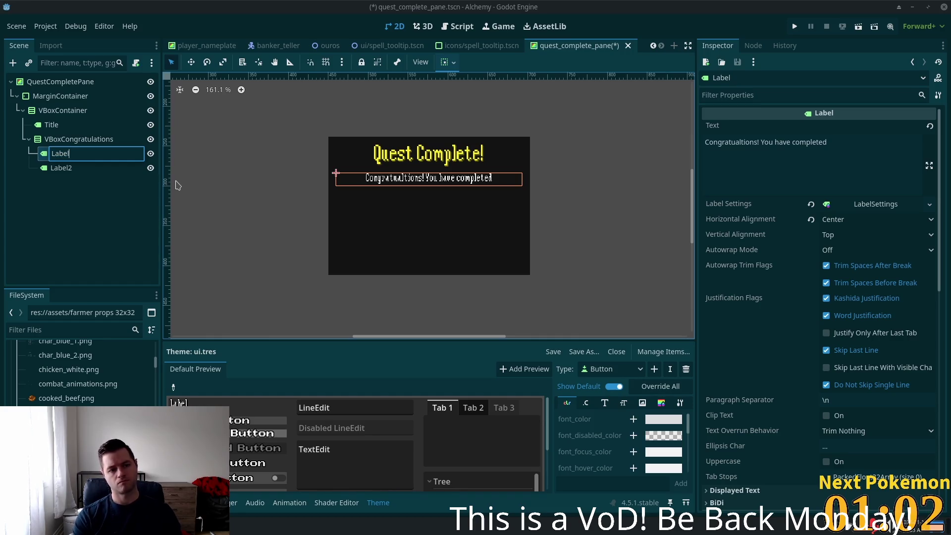
text(gratulation)
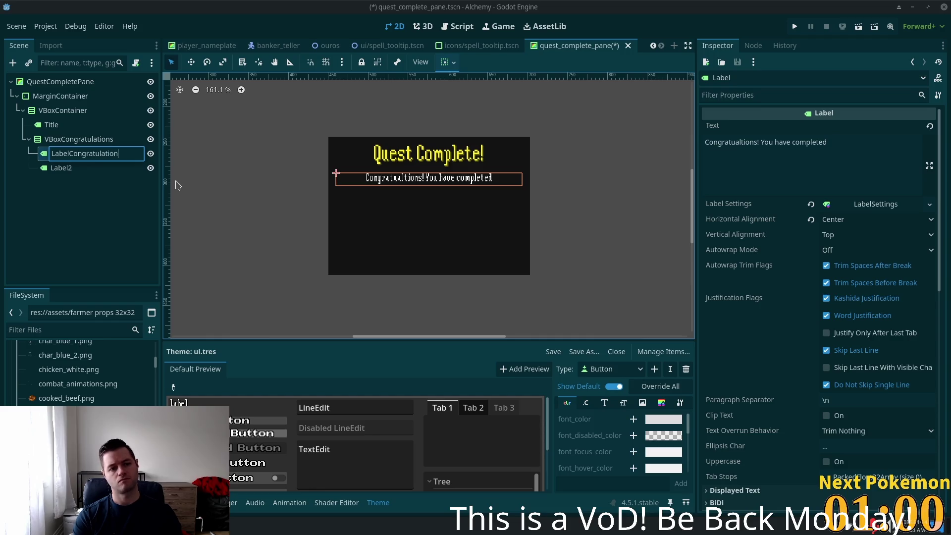
key(Return)
click(99, 154)
click(124, 154)
key(End)
text(s)
click(112, 171)
Rename Label2 to LabelQuestName.
click(113, 172)
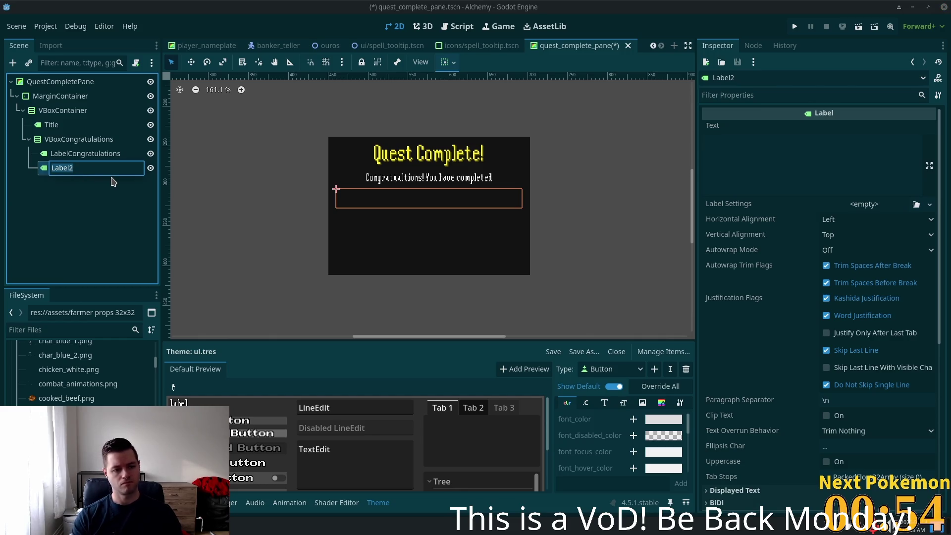
text(La)
key(BackSpace)
key(BackSpace)
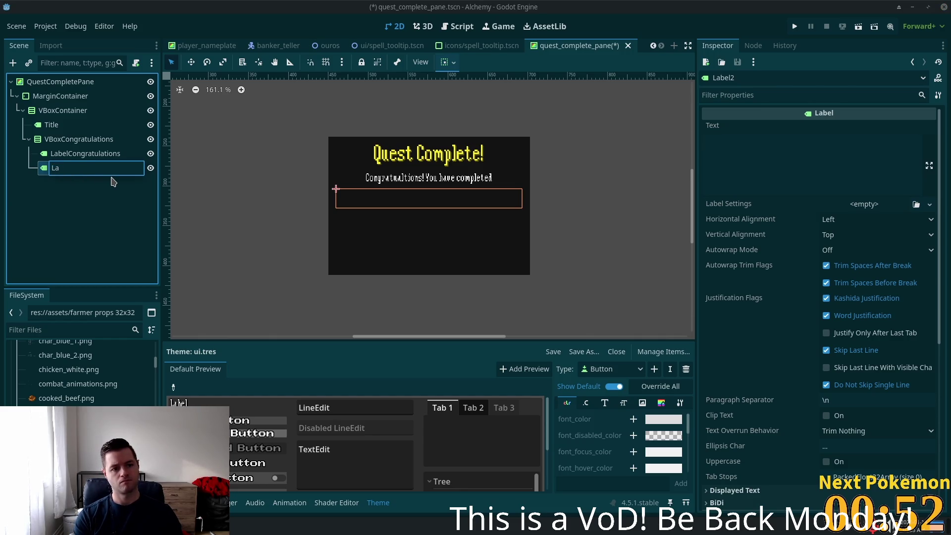
text(lQuestNa)
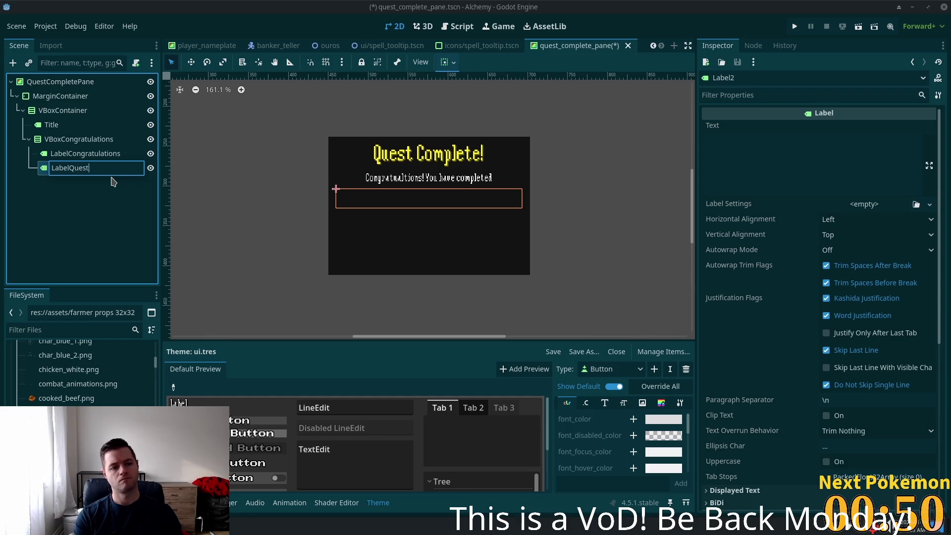
text(me)
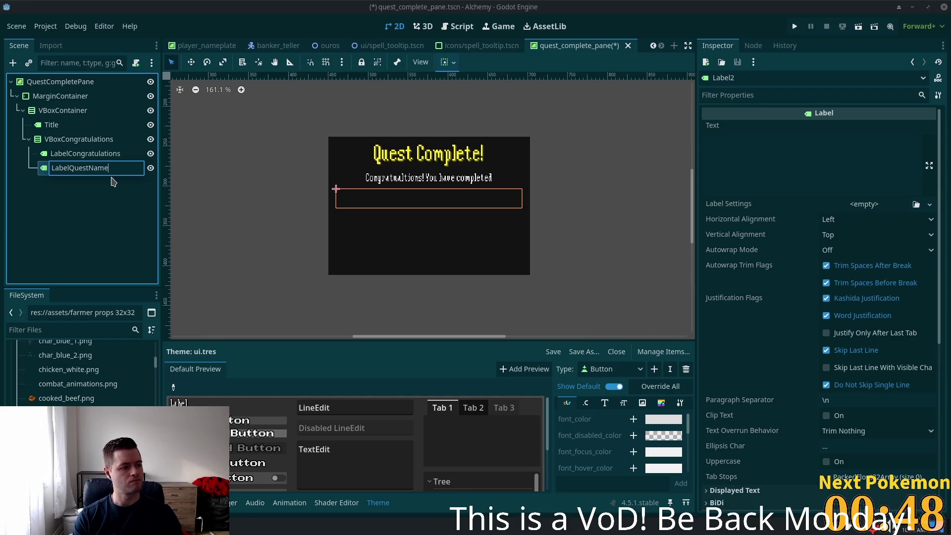
key(Return)
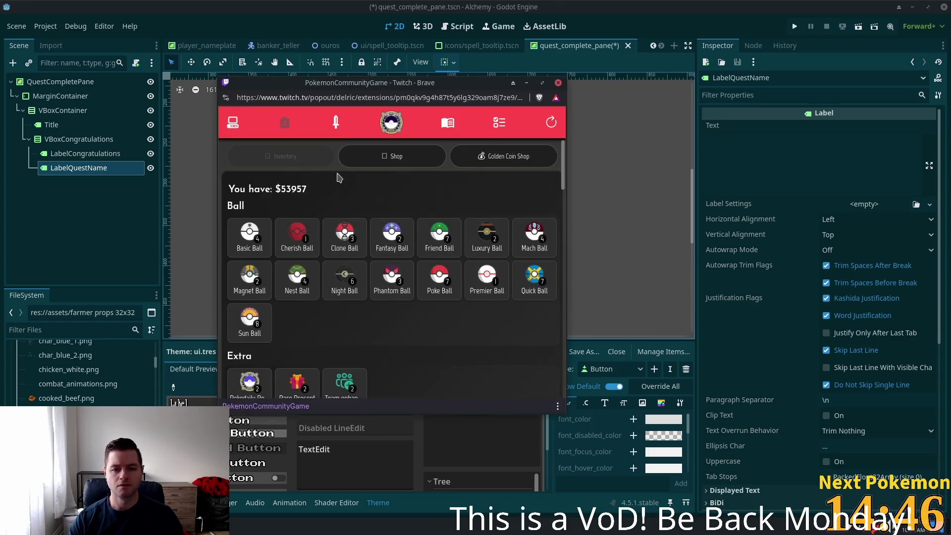
Search the extension's Pokémon list for 'sz' and open the Drowzee card.
click(499, 122)
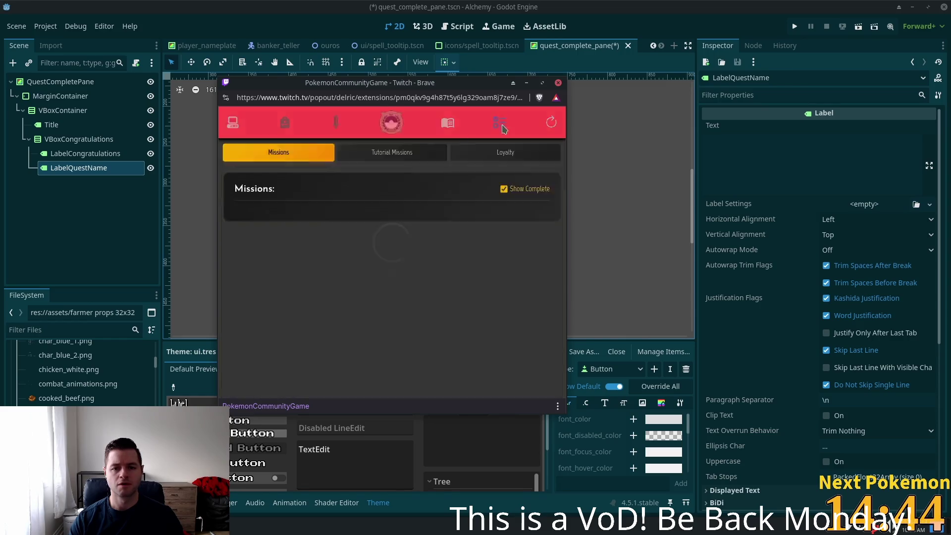
scroll(419, 203, down, 3)
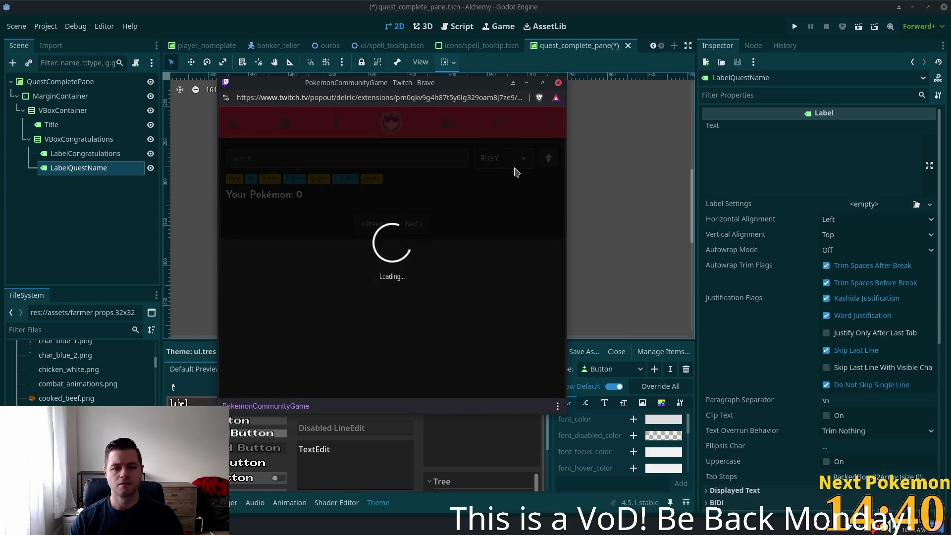
click(280, 158)
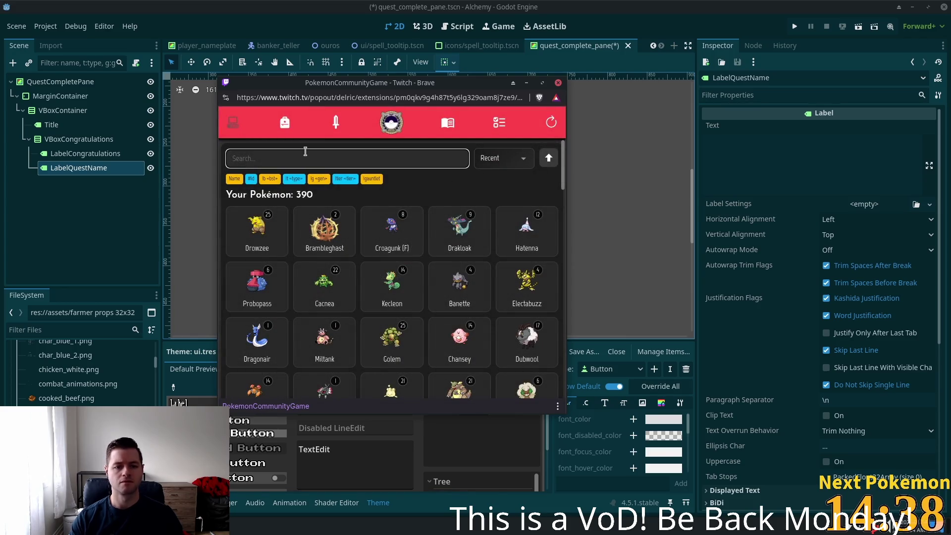
text(drows)
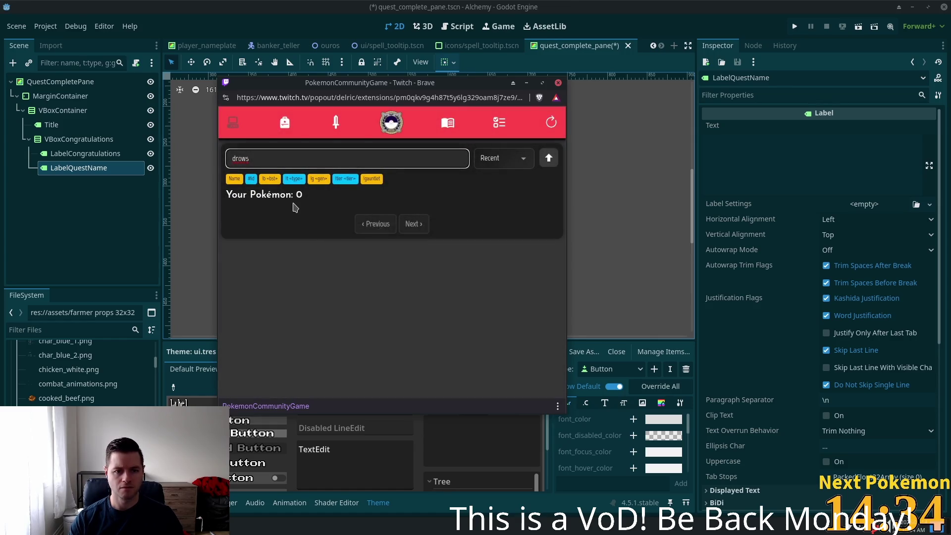
text(z)
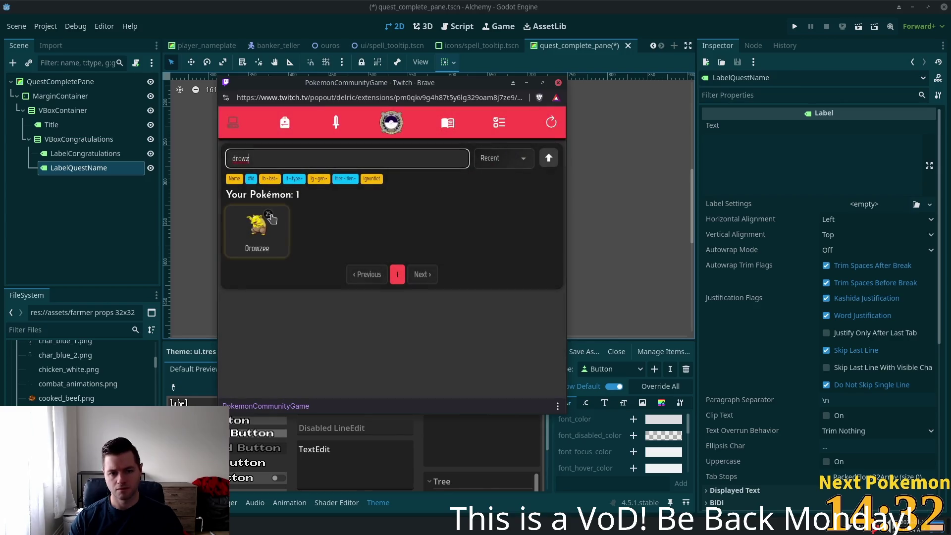
click(266, 234)
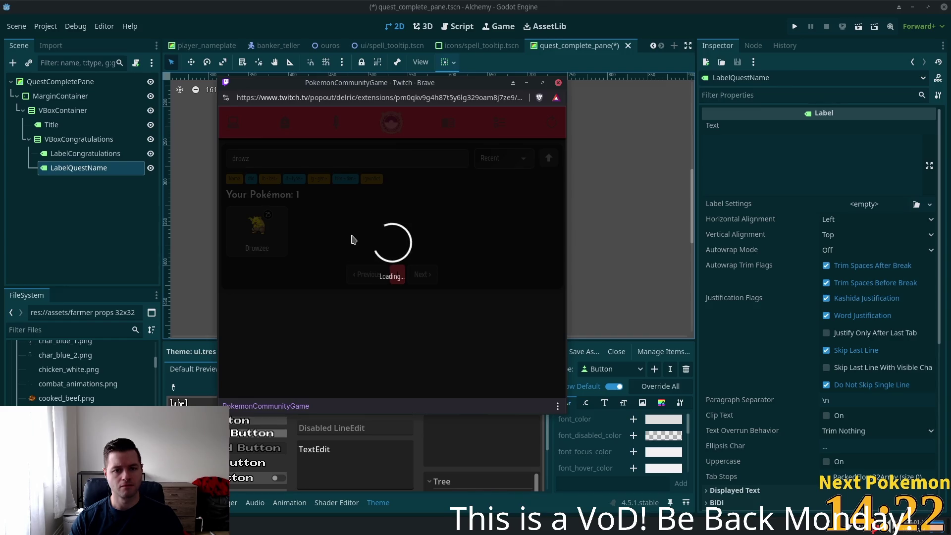
Reload the game page, sort your Pokémon collection by ID, then hide the popup.
click(379, 102)
key(Return)
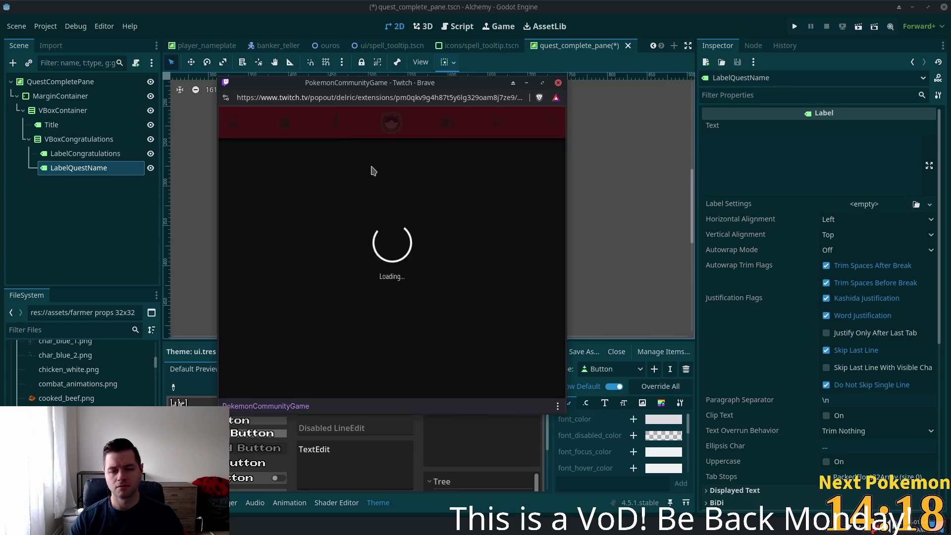
click(233, 124)
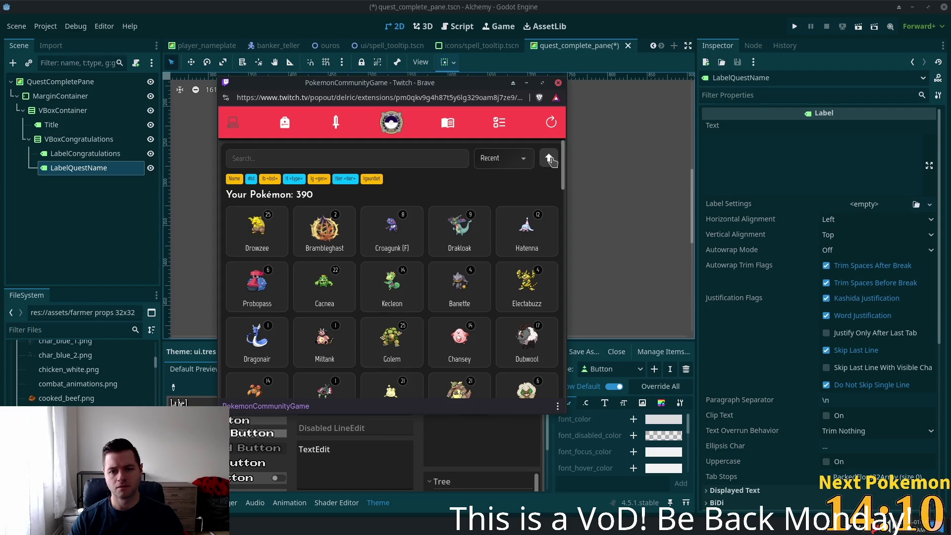
click(549, 158)
click(548, 160)
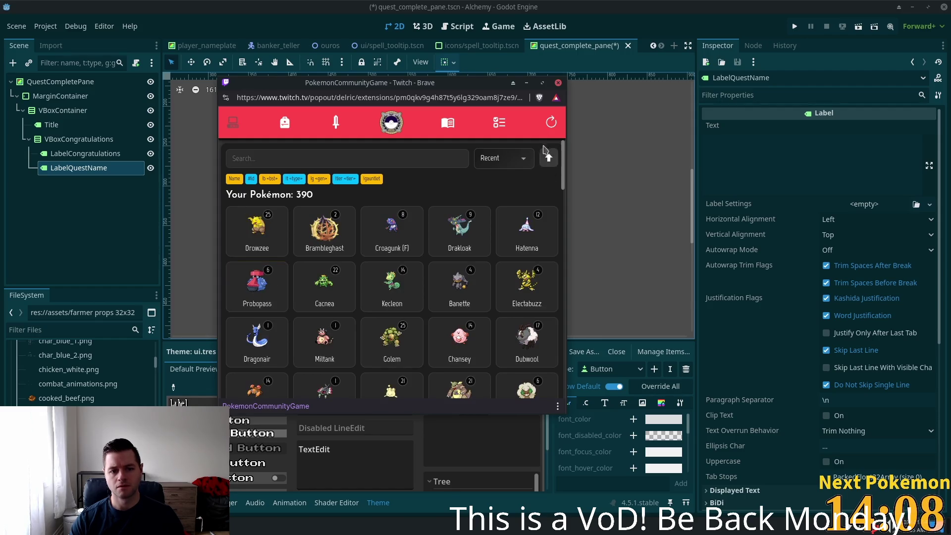
click(551, 124)
click(510, 159)
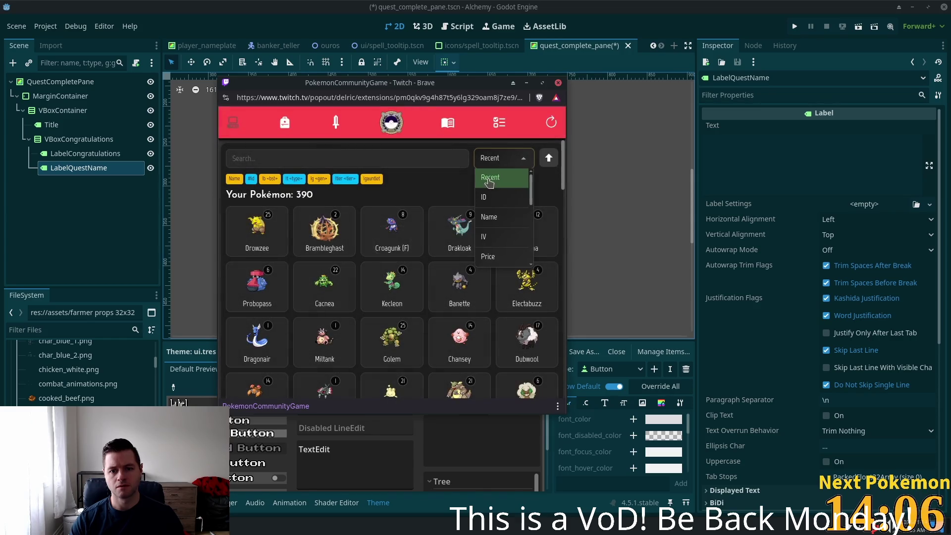
click(495, 190)
drag(561, 170, 564, 221)
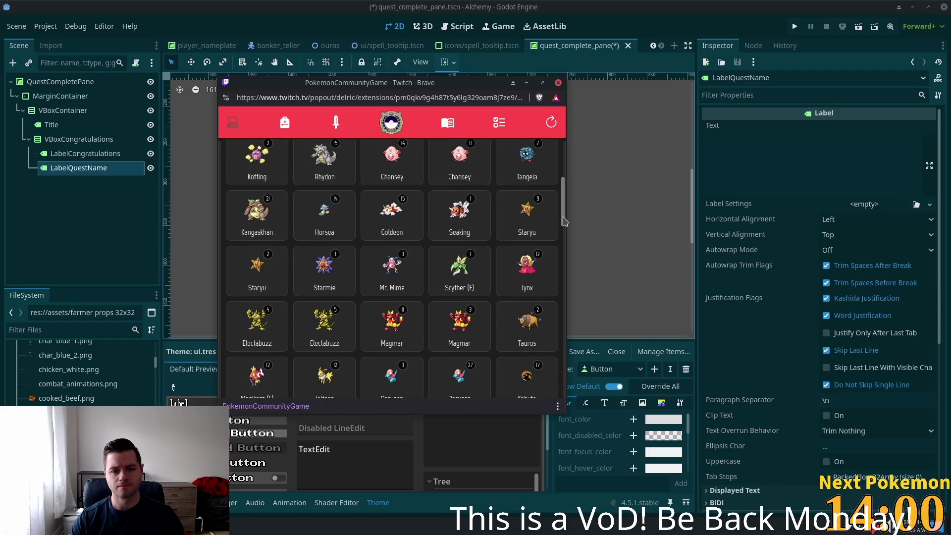
click(436, 158)
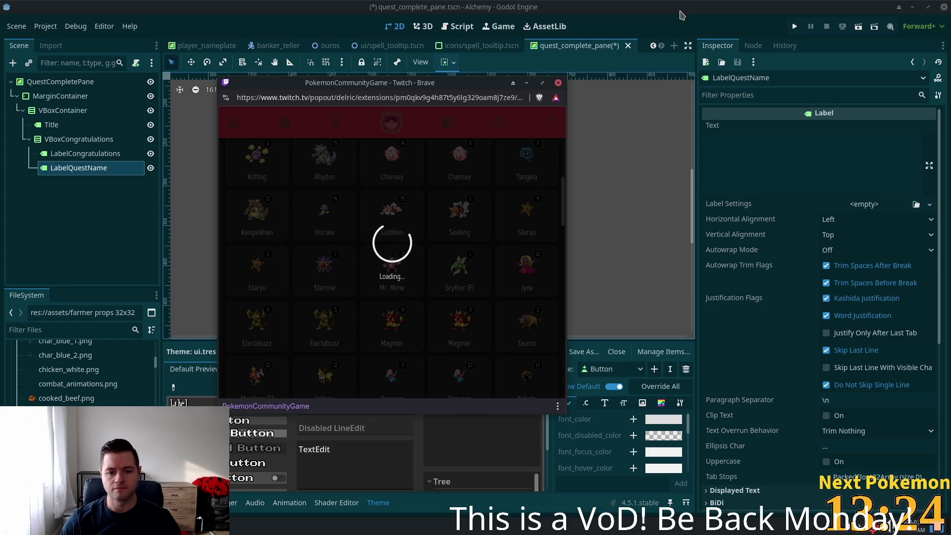
click(526, 83)
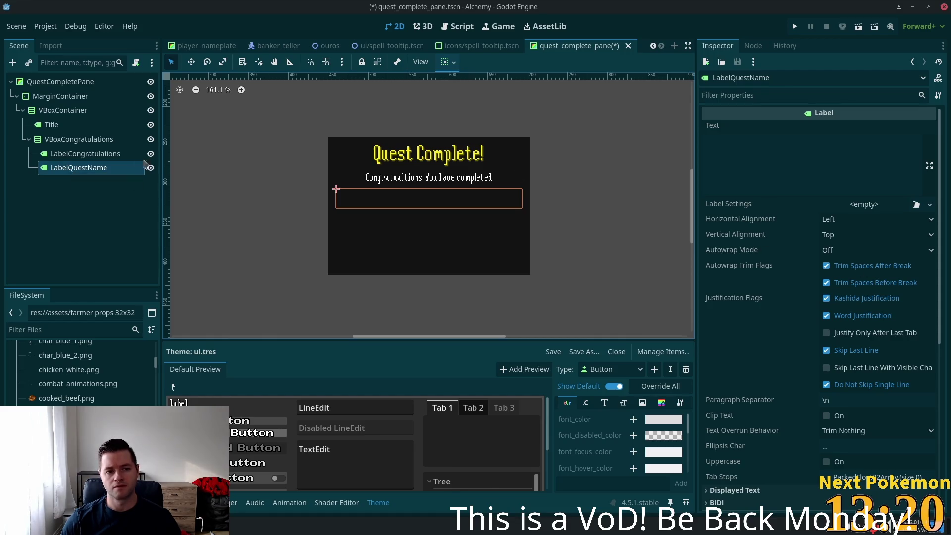
Copy the Title label's yellow font colour ffef22 and select LabelQuestName.
click(51, 125)
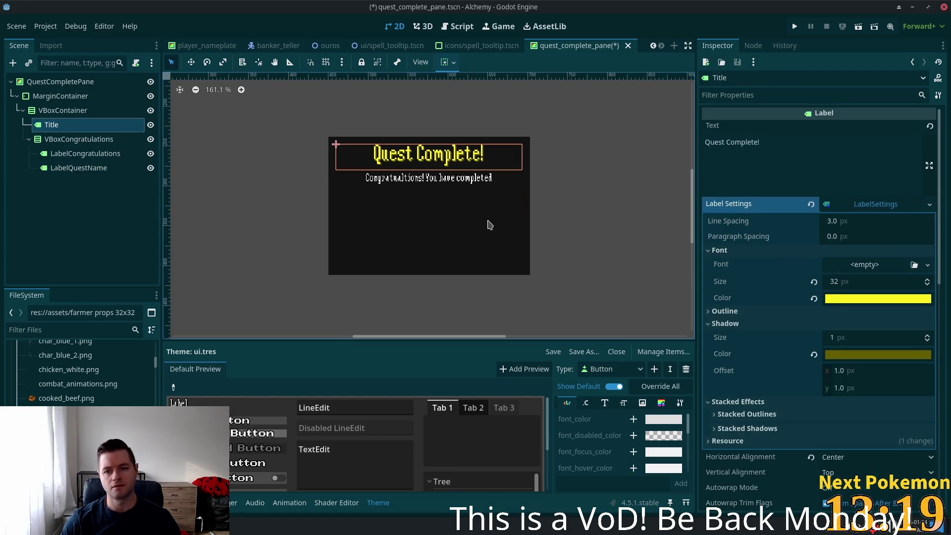
click(888, 299)
click(68, 169)
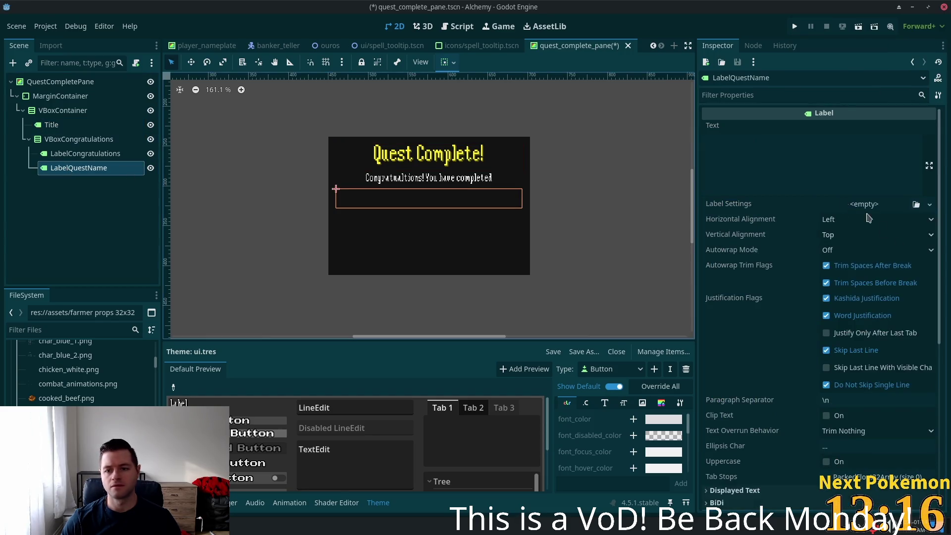
click(781, 162)
text(ffef22)
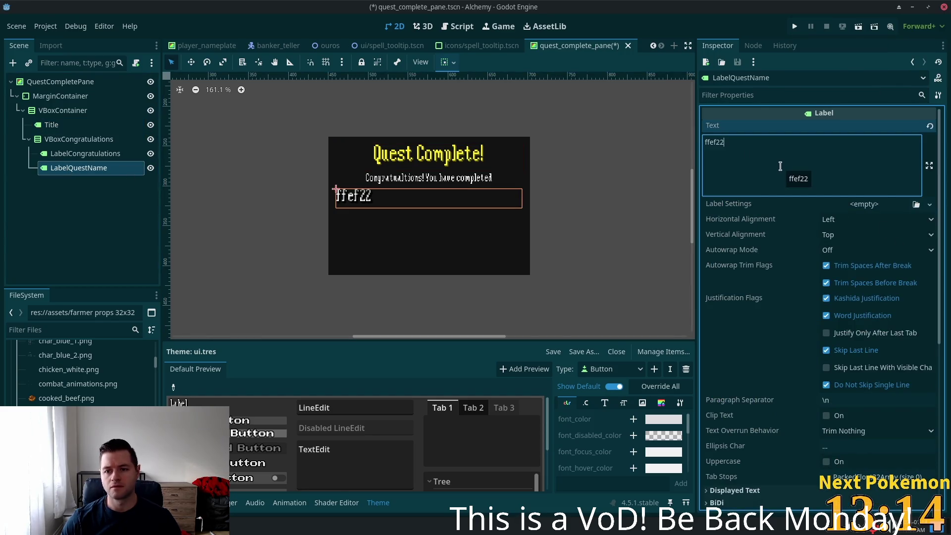
key(ctrl+z)
scroll(820, 339, down, 5)
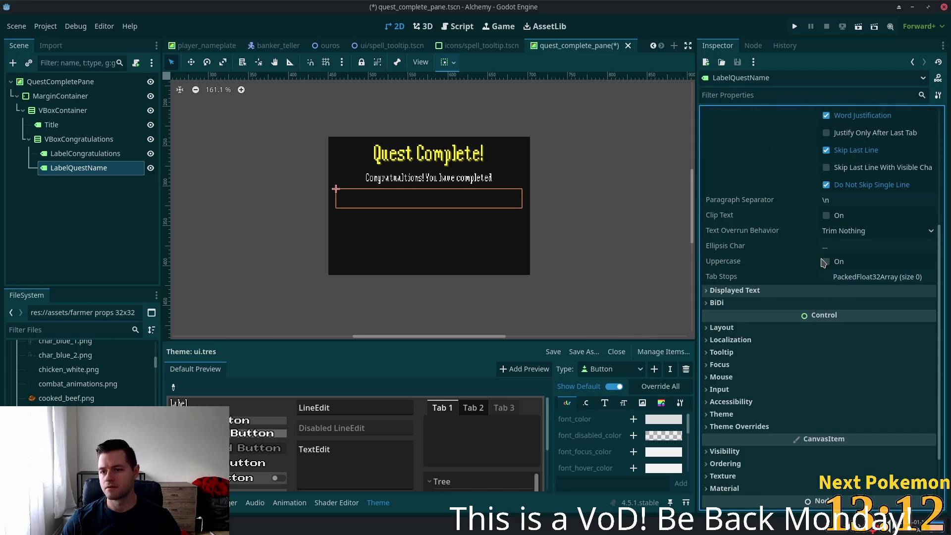
scroll(823, 262, up, 4)
Give LabelQuestName new LabelSettings with font colour ffef22.
click(856, 158)
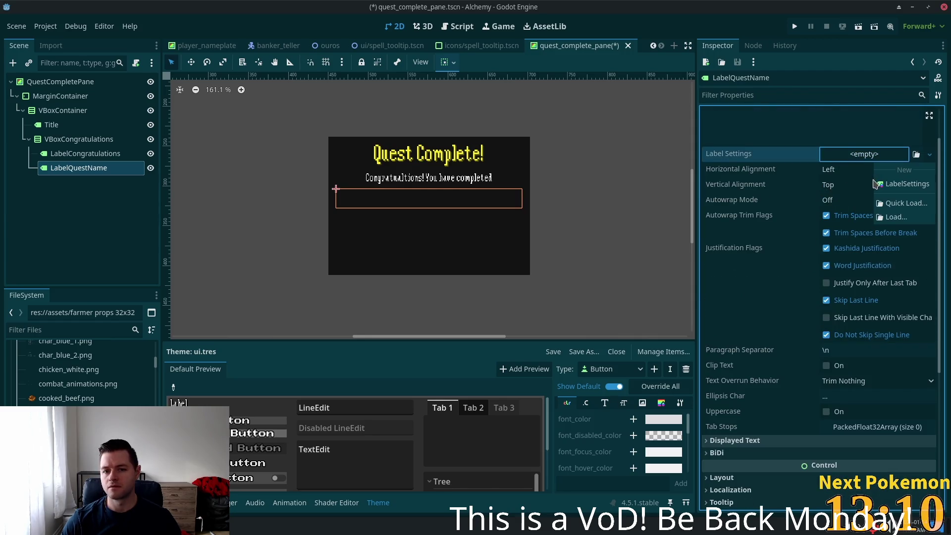
click(898, 183)
click(854, 155)
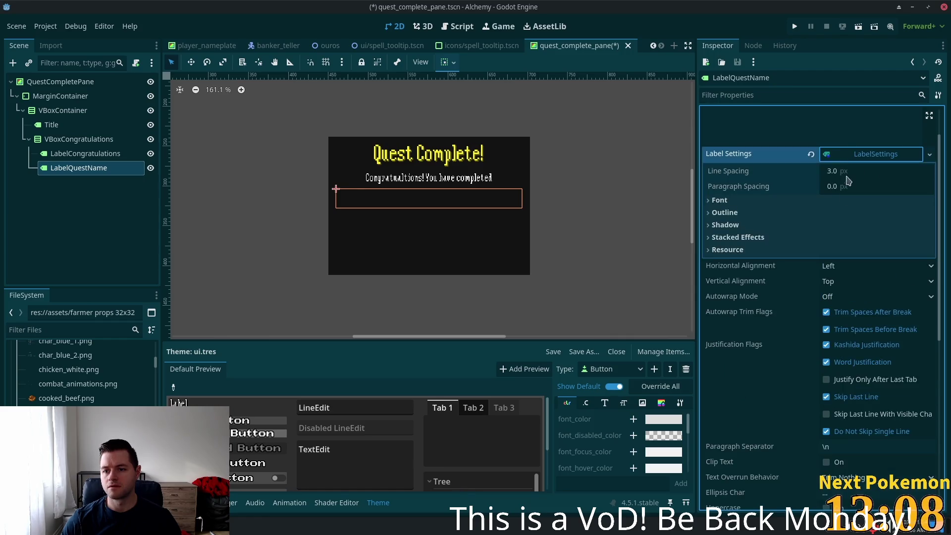
click(720, 200)
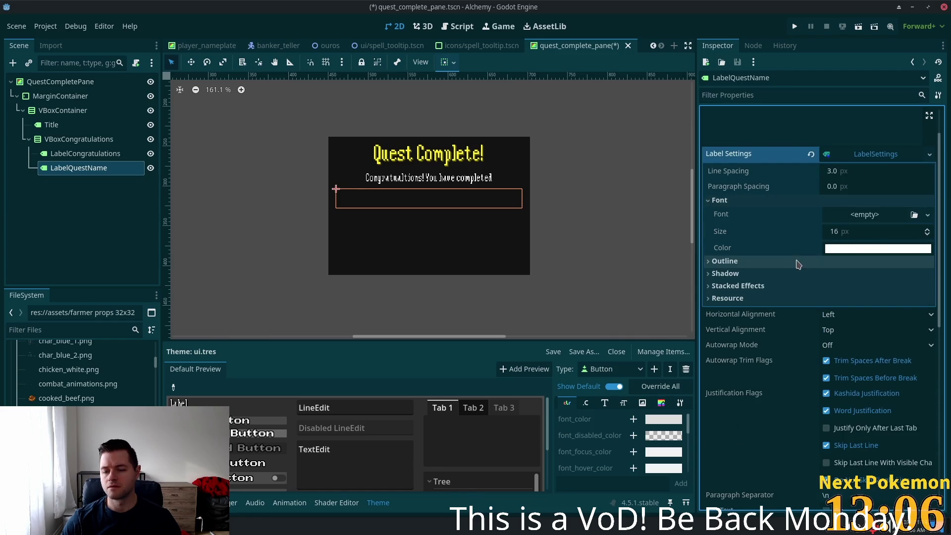
click(843, 248)
text(ffef22)
key(Return)
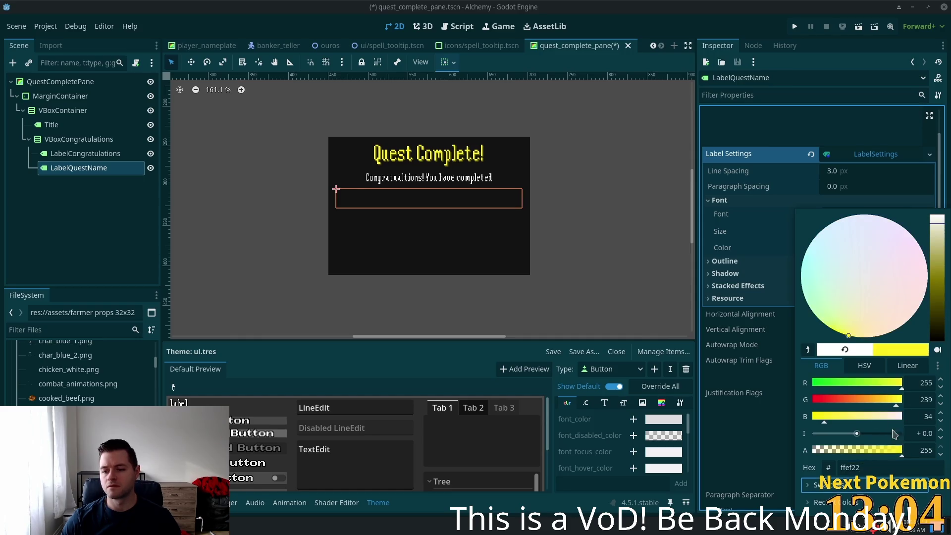
Set LabelQuestName's text to 'Quest' and centre it horizontally.
click(805, 128)
scroll(770, 134, up, 2)
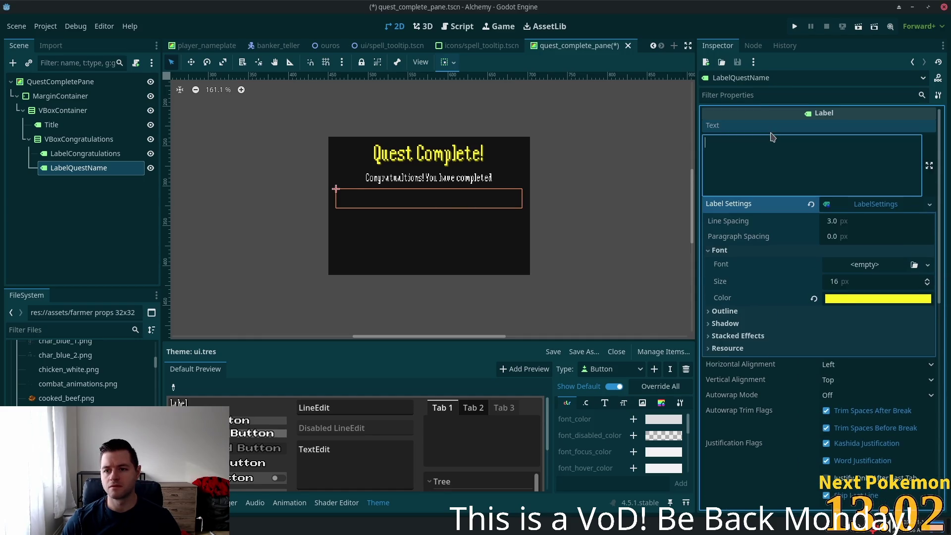
text(Quest)
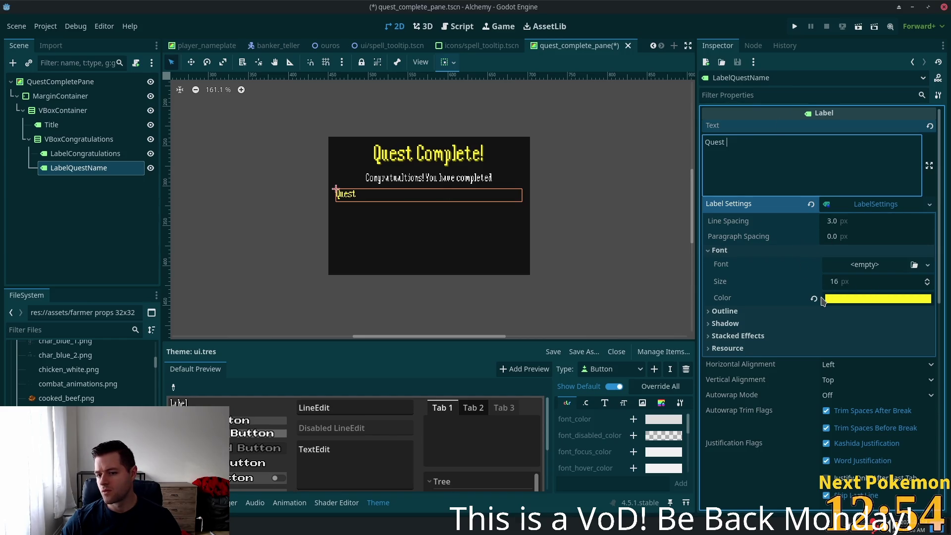
click(861, 380)
click(858, 371)
click(858, 365)
click(845, 392)
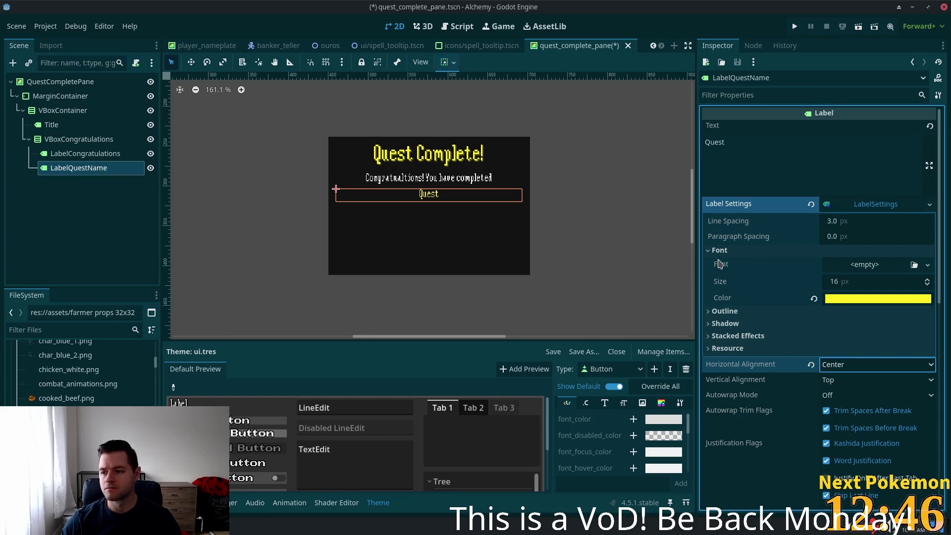
click(79, 139)
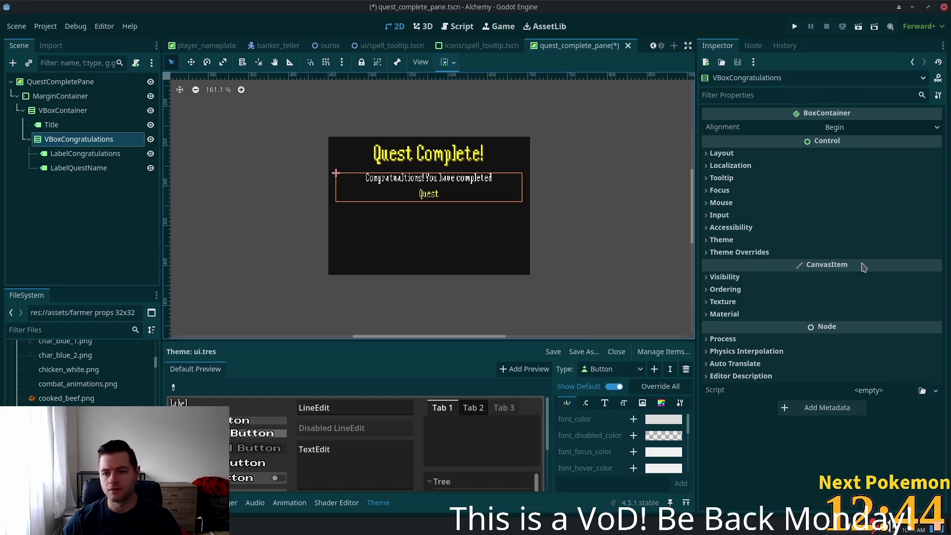
Set VBoxCongratulations' Separation constant override to 0.
click(740, 252)
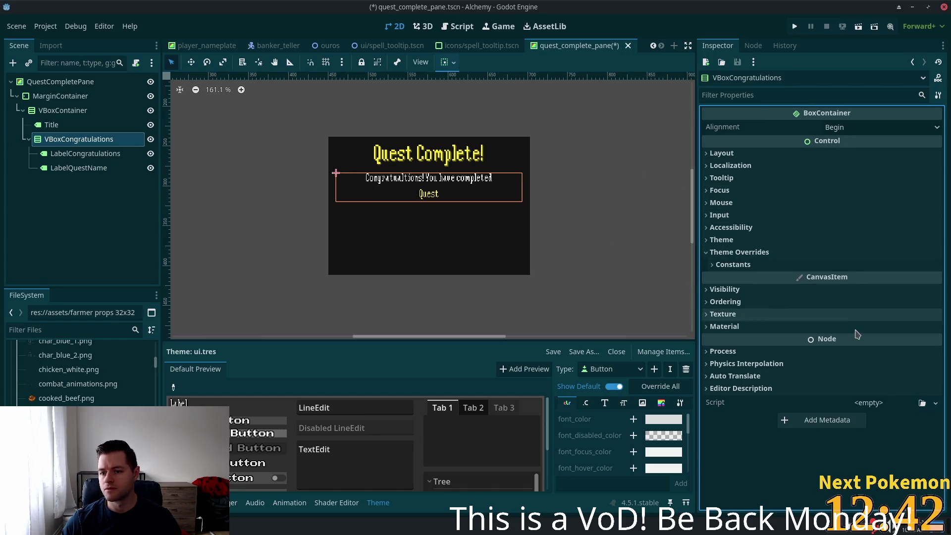
click(760, 265)
click(916, 279)
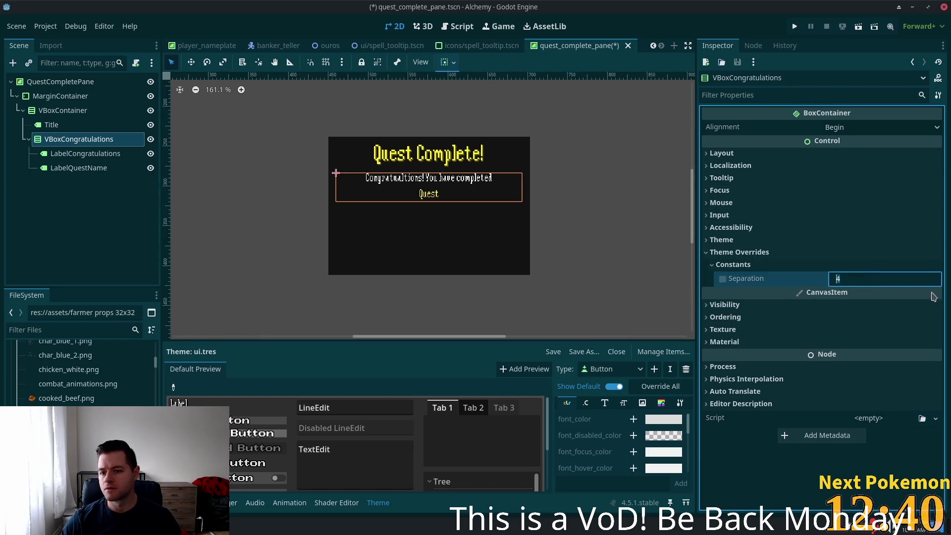
text(0)
key(Tab)
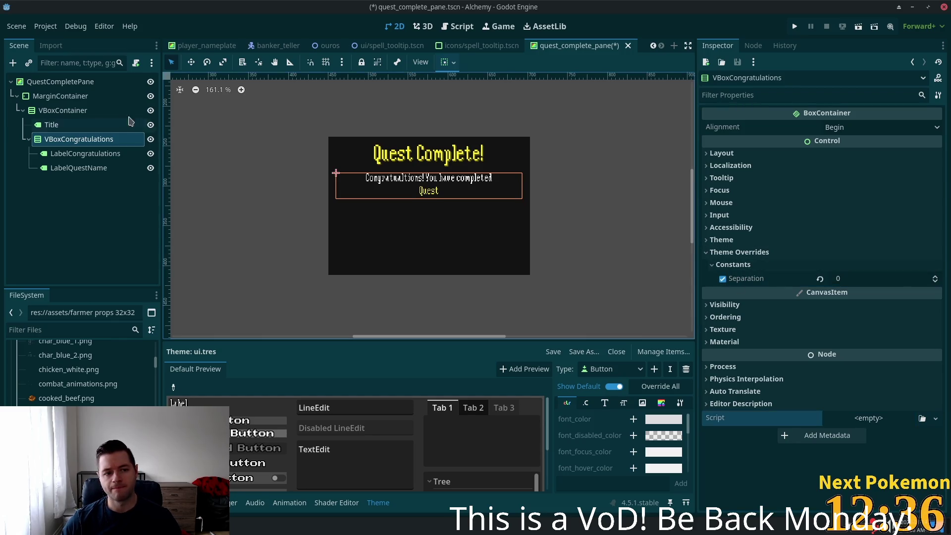
Set LabelCongratulations' LabelSettings line spacing to 0.
click(79, 153)
click(71, 168)
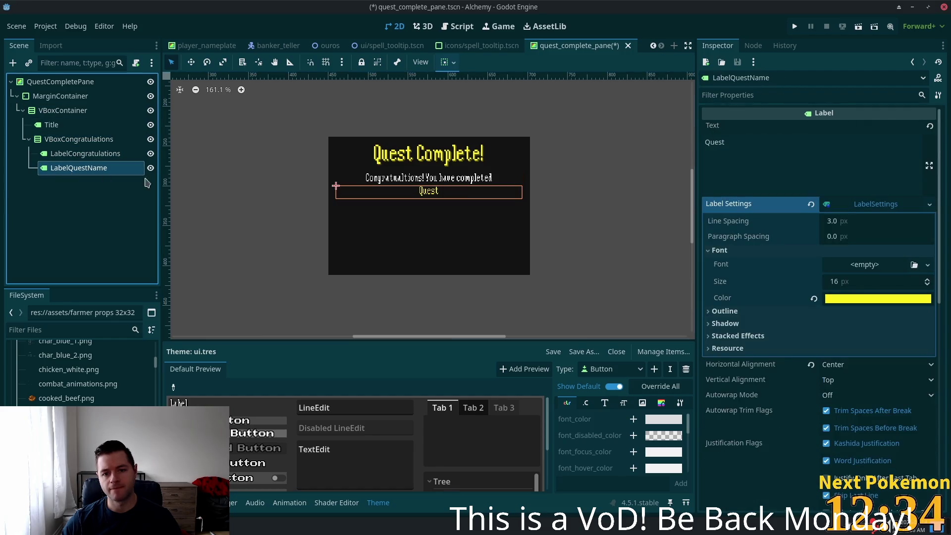
click(85, 153)
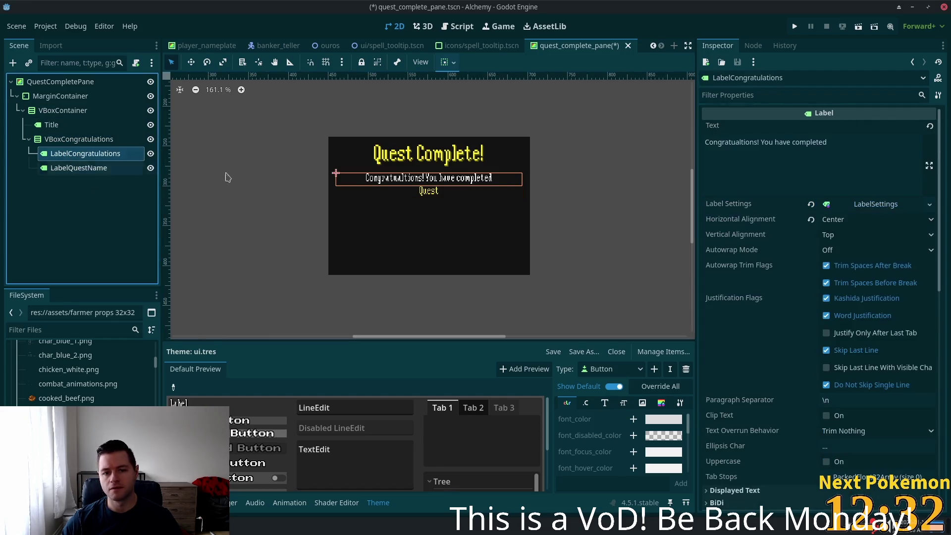
click(851, 210)
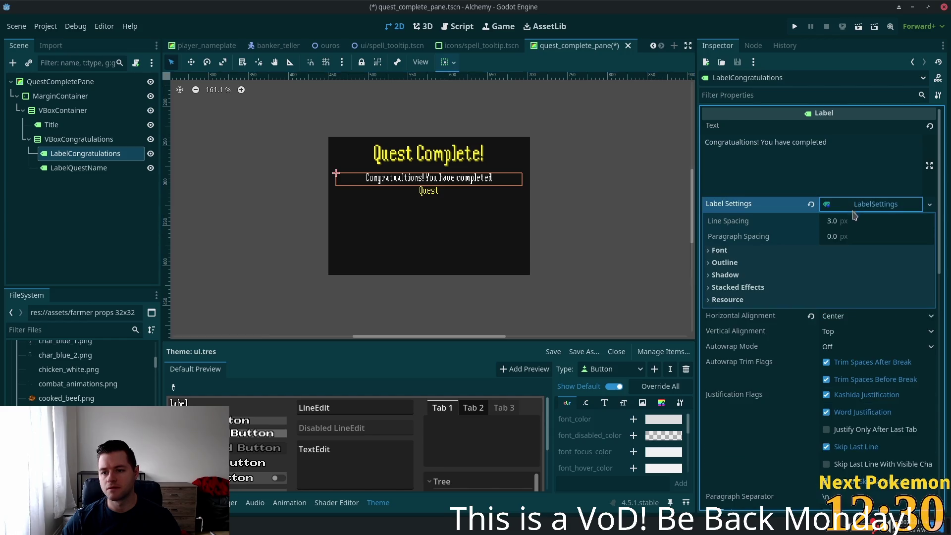
click(846, 223)
text(0)
key(Tab)
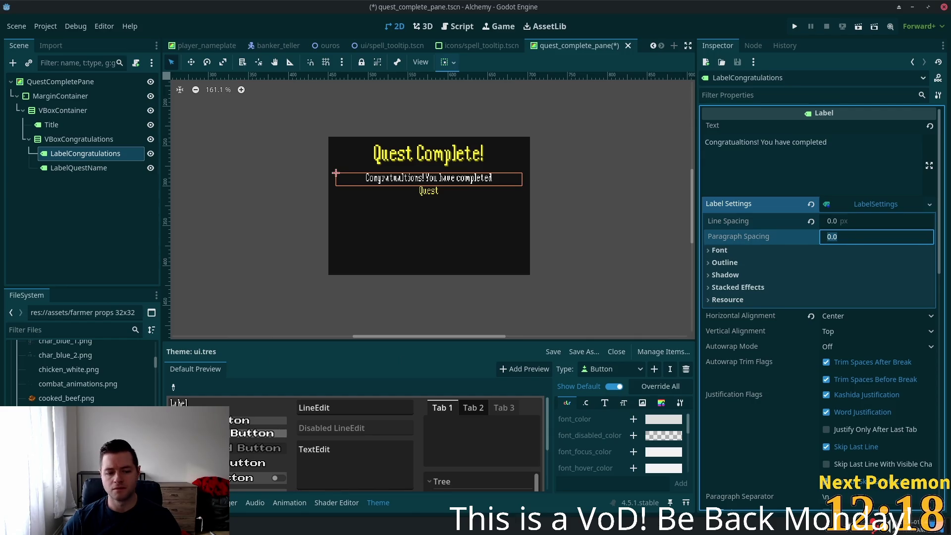
key(alt+Tab)
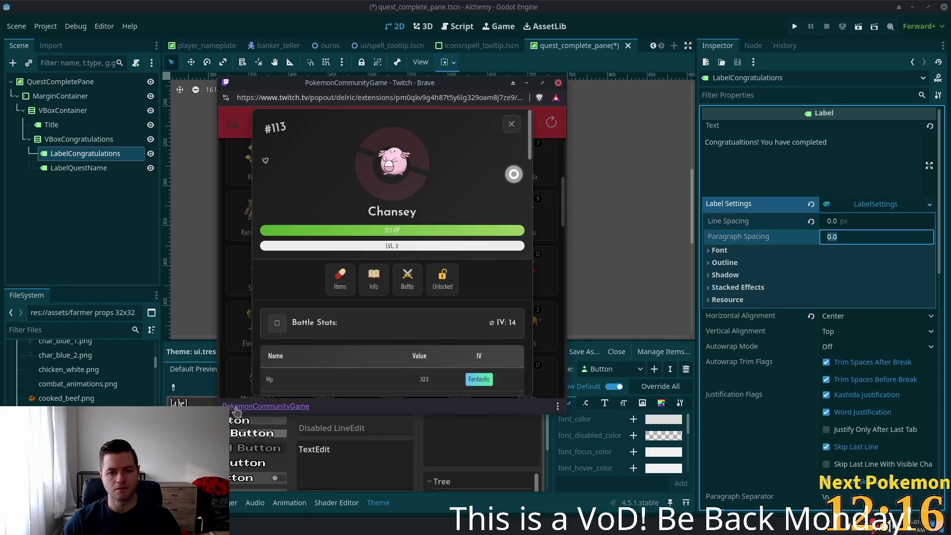
Browse the Chansey cards and open the level 11 Chansey's details.
click(373, 280)
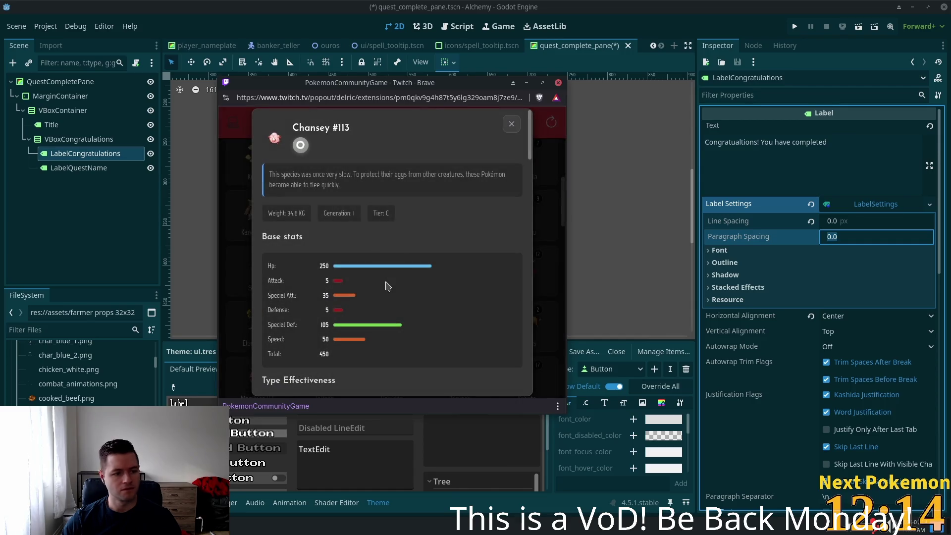
click(411, 310)
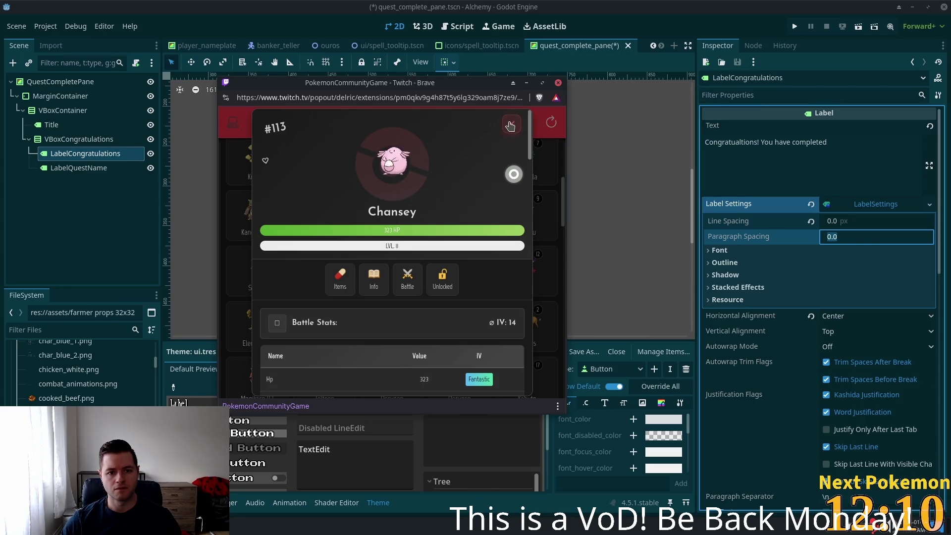
click(510, 126)
click(439, 167)
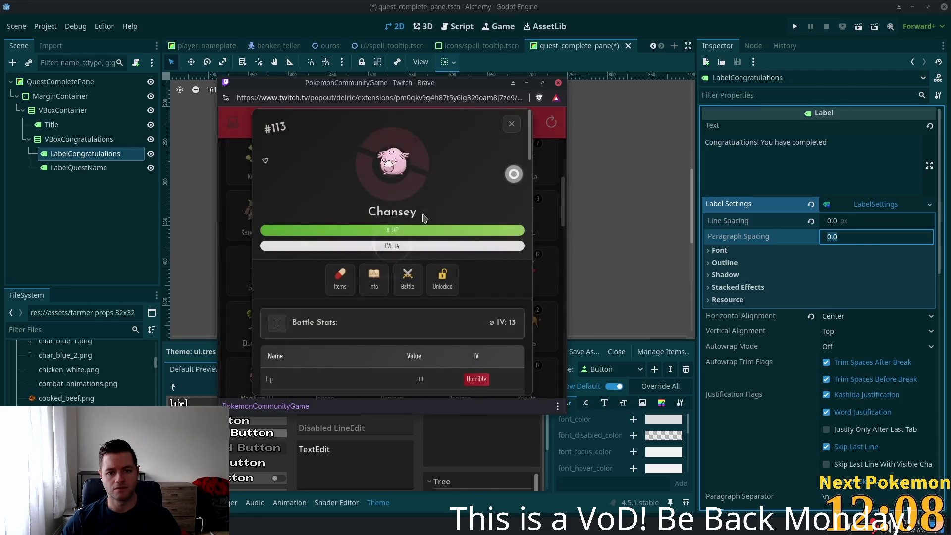
click(512, 123)
click(458, 215)
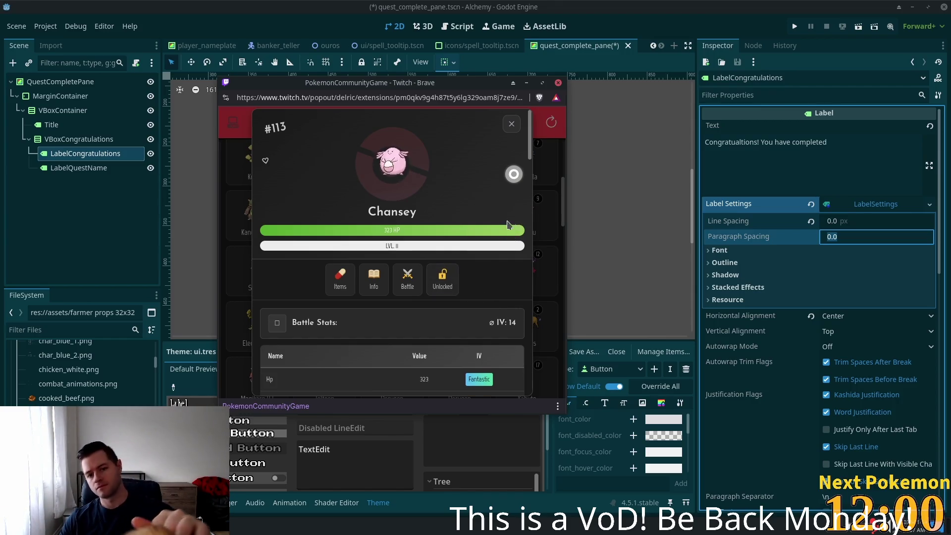
scroll(355, 325, down, 10)
scroll(354, 325, down, 5)
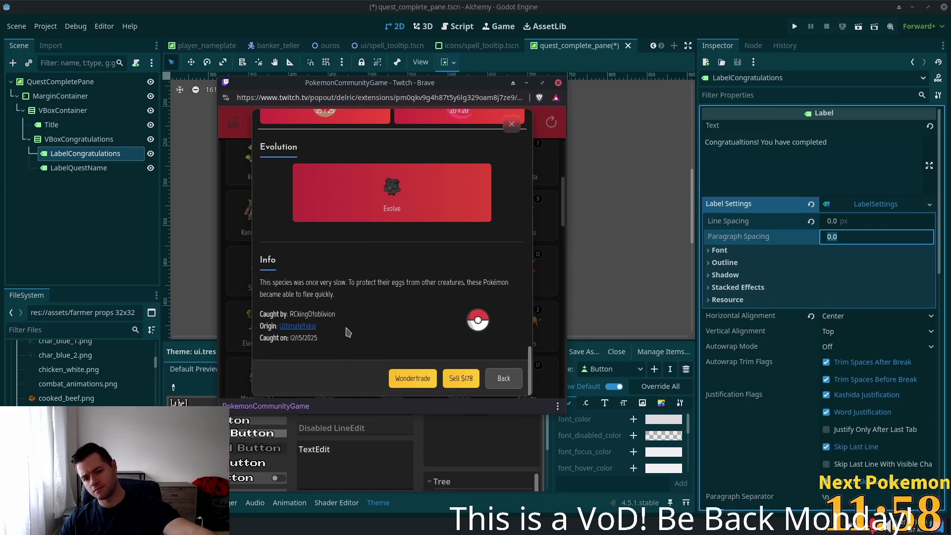
Wondertrade the level 11 Chansey, close the received Sandile card, and return to Godot.
click(410, 380)
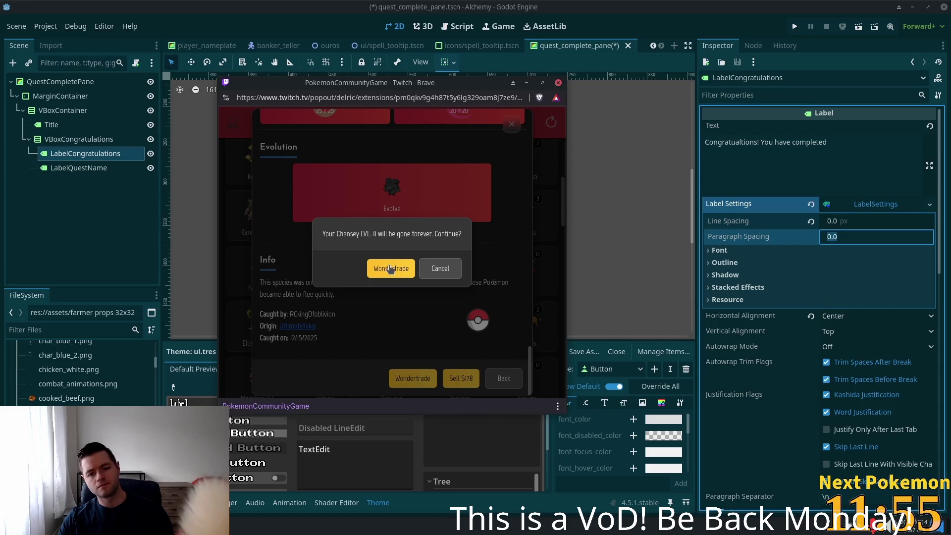
click(388, 269)
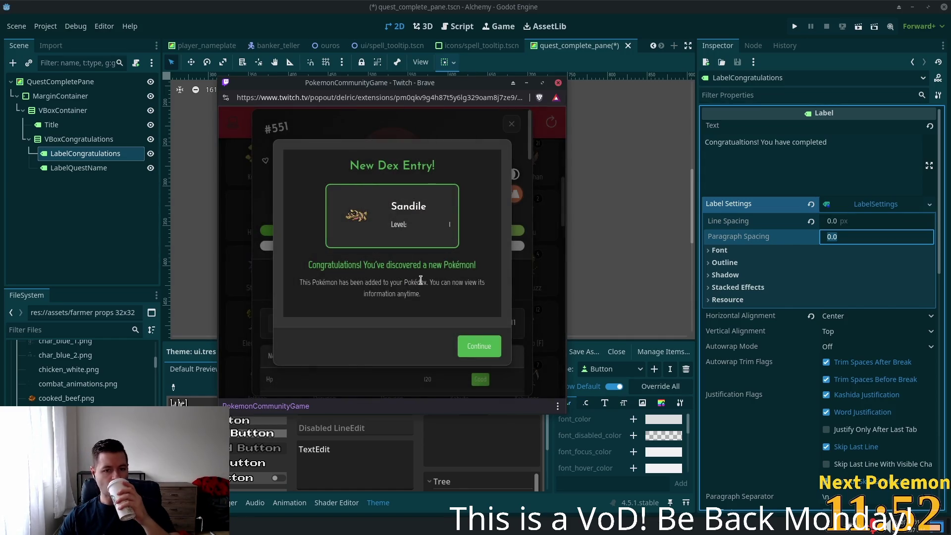
click(495, 346)
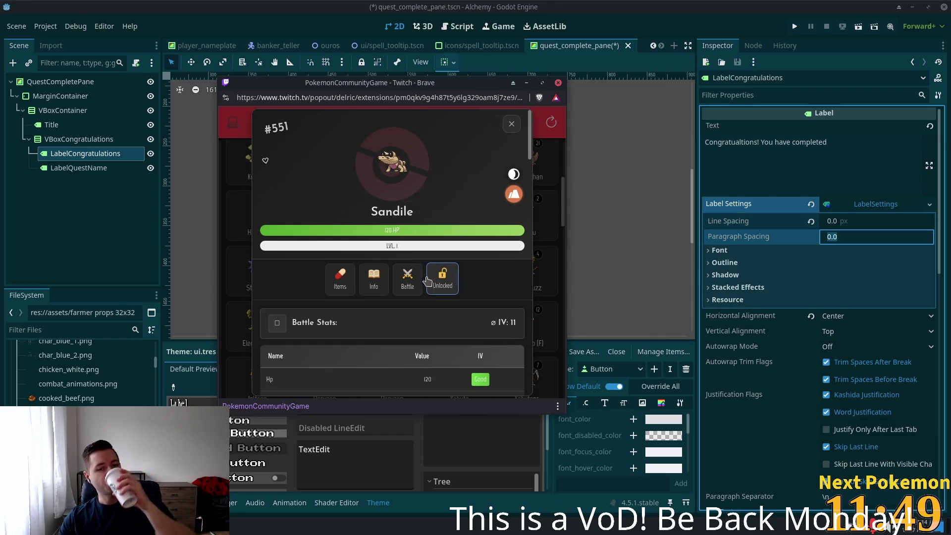
click(512, 125)
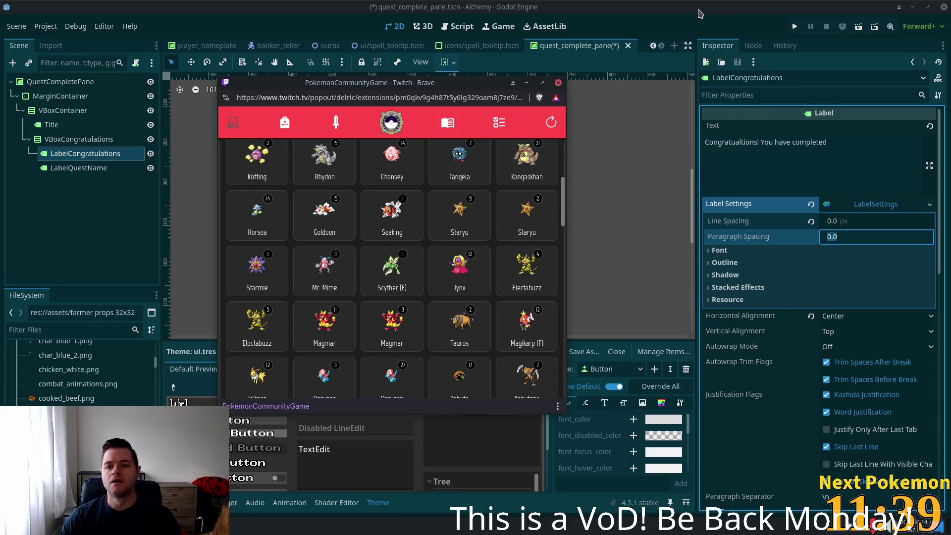
click(616, 62)
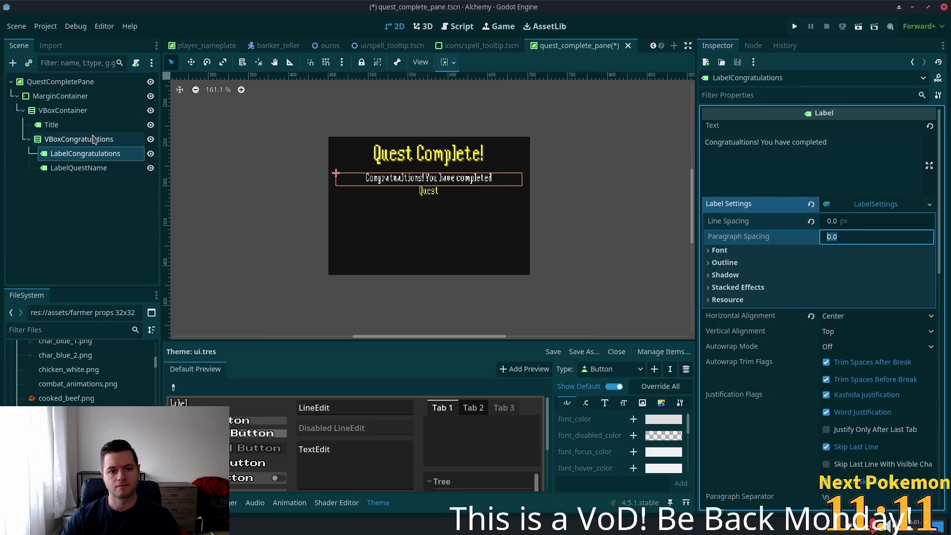
Add a TileMapLayer child to QuestCompletePane and move it above MarginContainer.
click(46, 83)
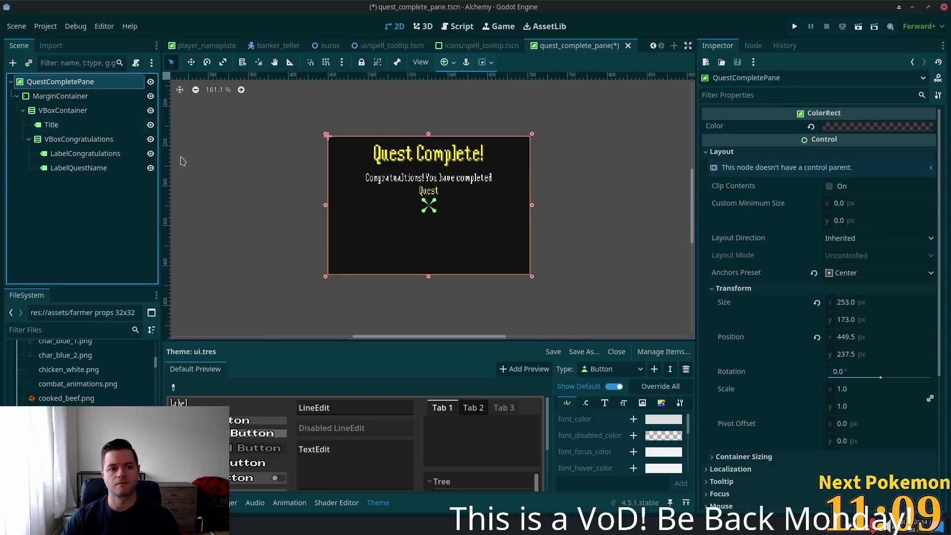
click(13, 62)
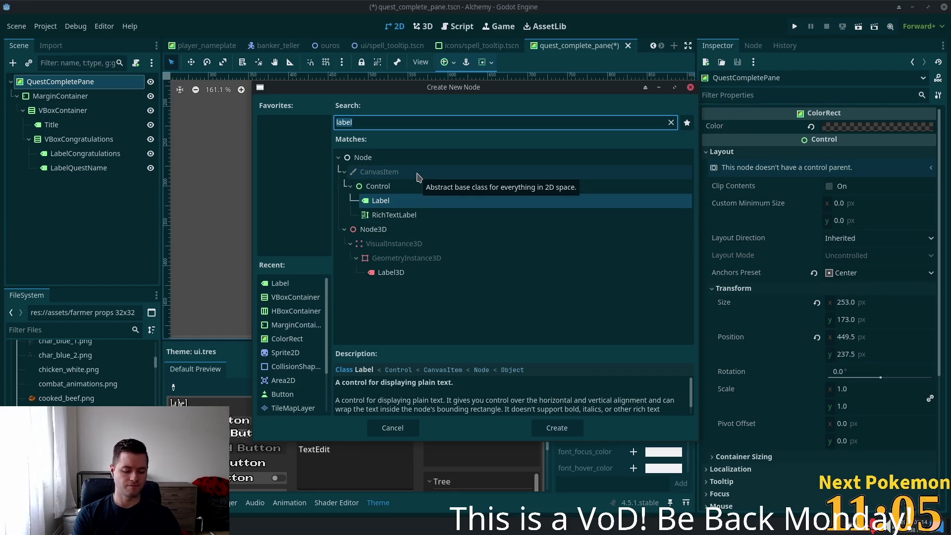
text(tilemap)
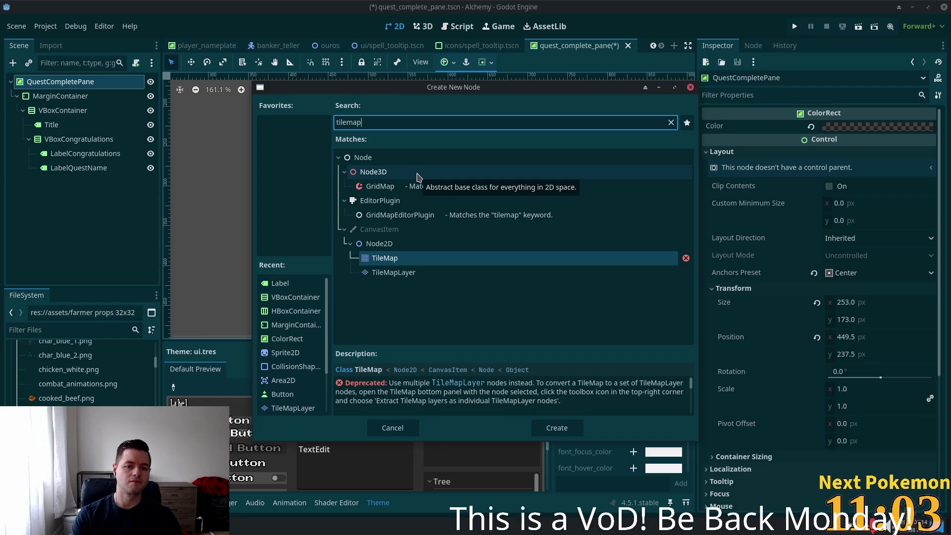
double_click(392, 272)
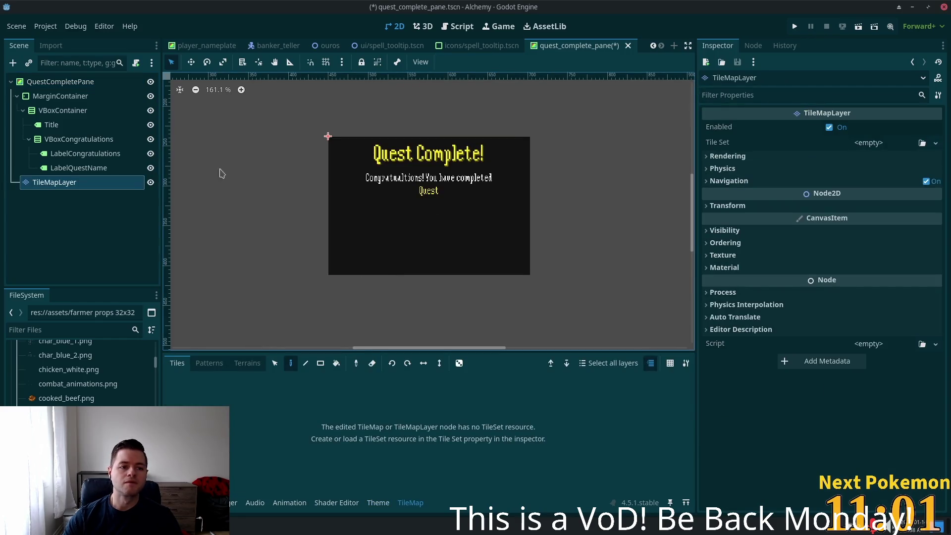
drag(38, 184, 32, 88)
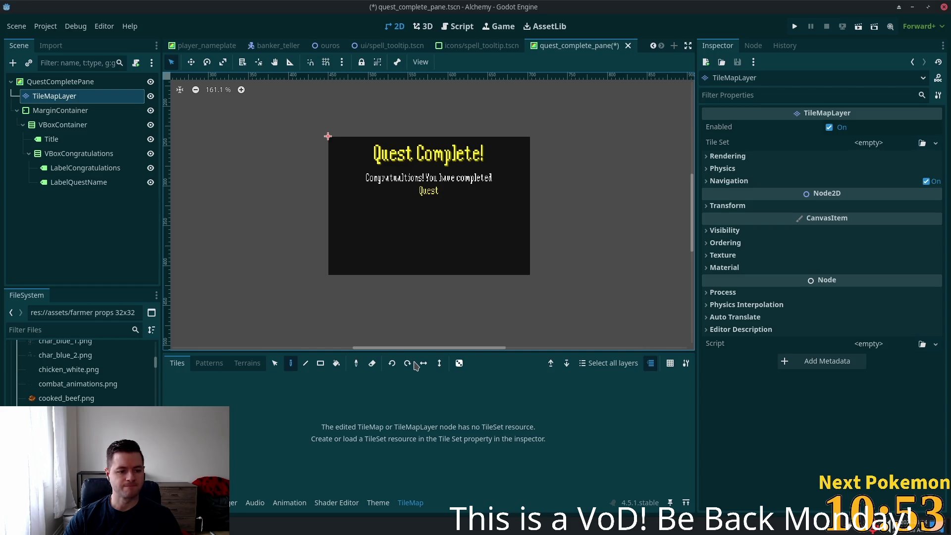
Load ui.tres as the layer's Tile Set and paint a corner tile at the top-left.
click(865, 143)
click(902, 192)
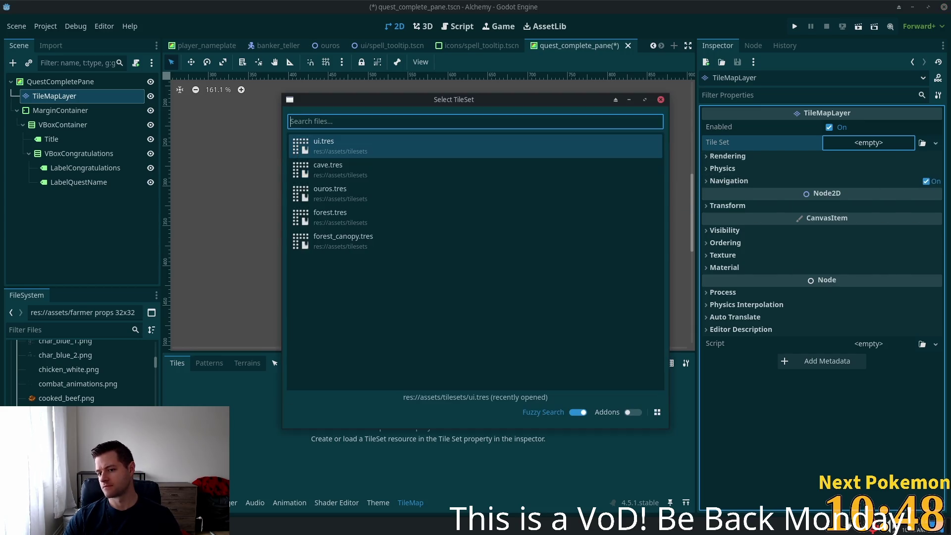
double_click(380, 150)
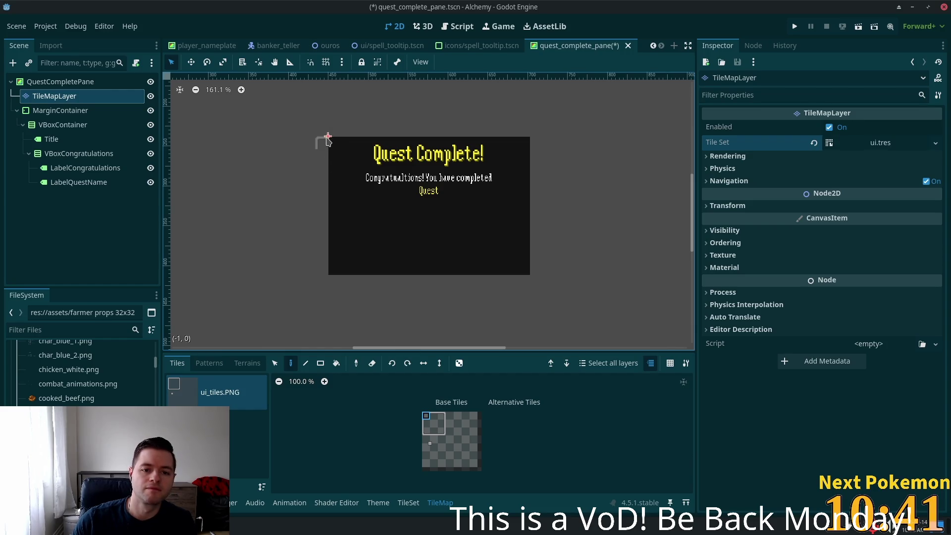
click(331, 141)
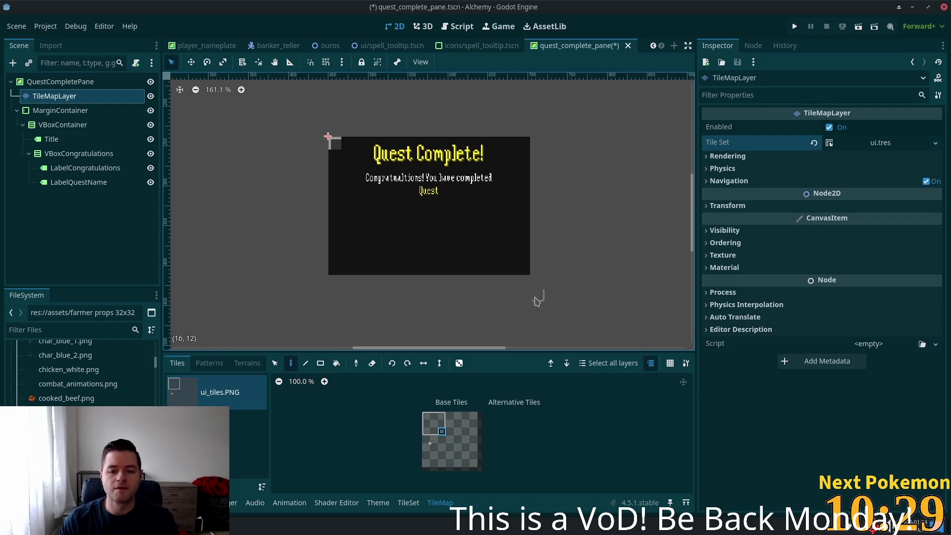
Paint the frame's top-right corner and its bottom edge with atlas tiles.
click(441, 416)
click(526, 142)
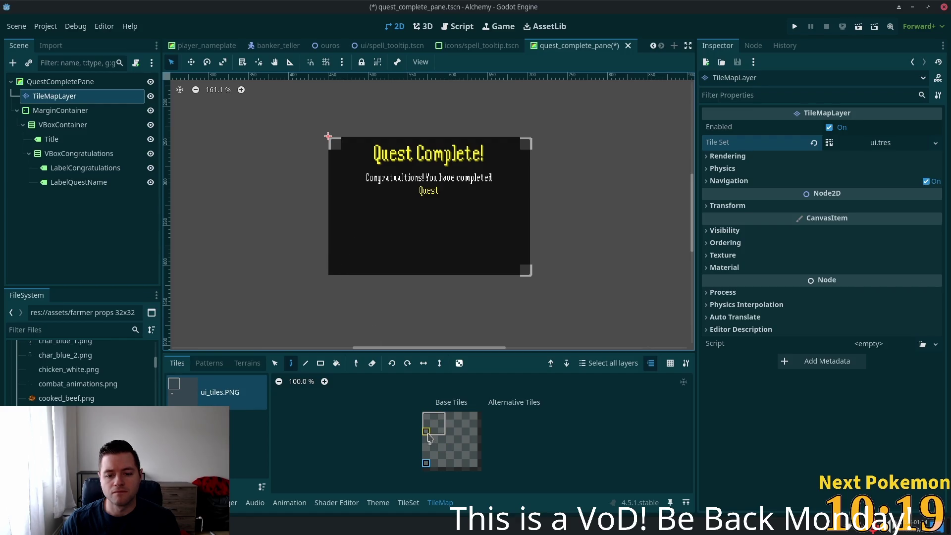
click(428, 433)
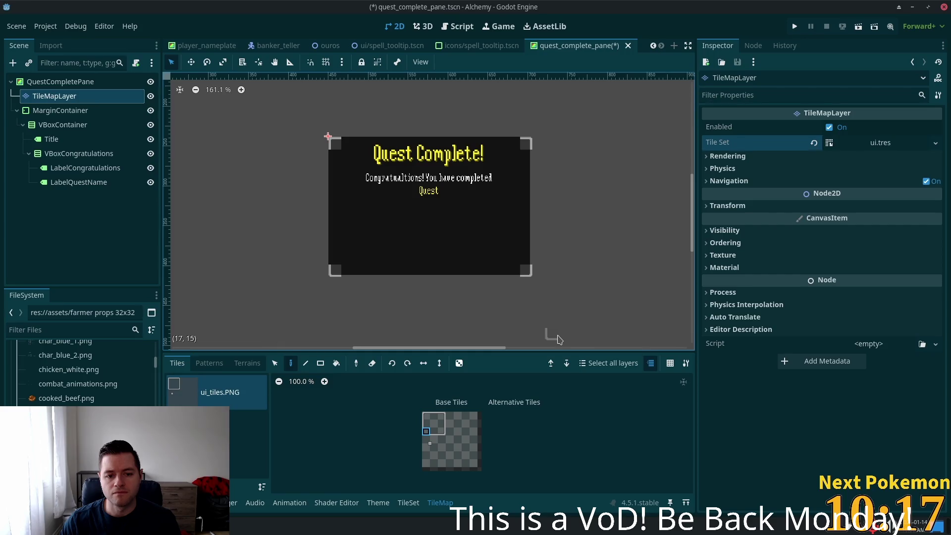
scroll(316, 135, up, 5)
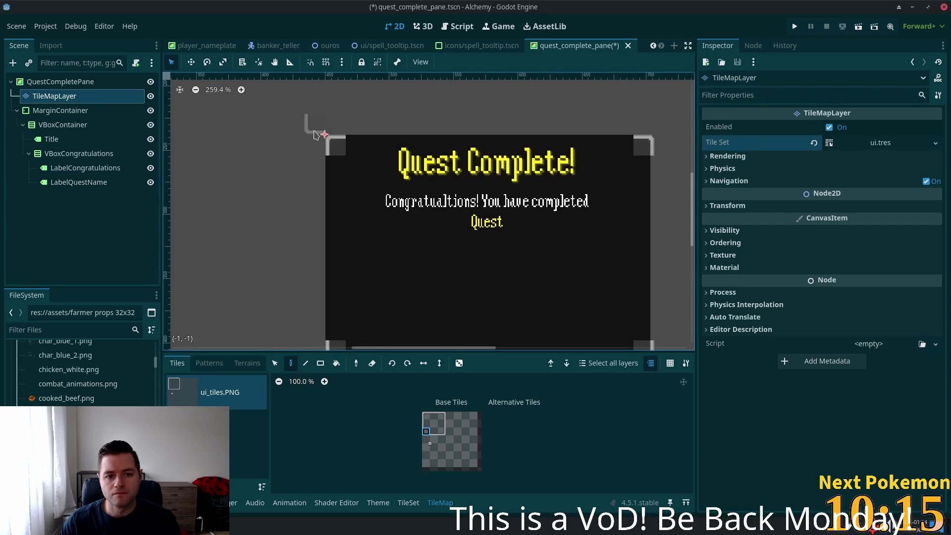
scroll(315, 134, up, 5)
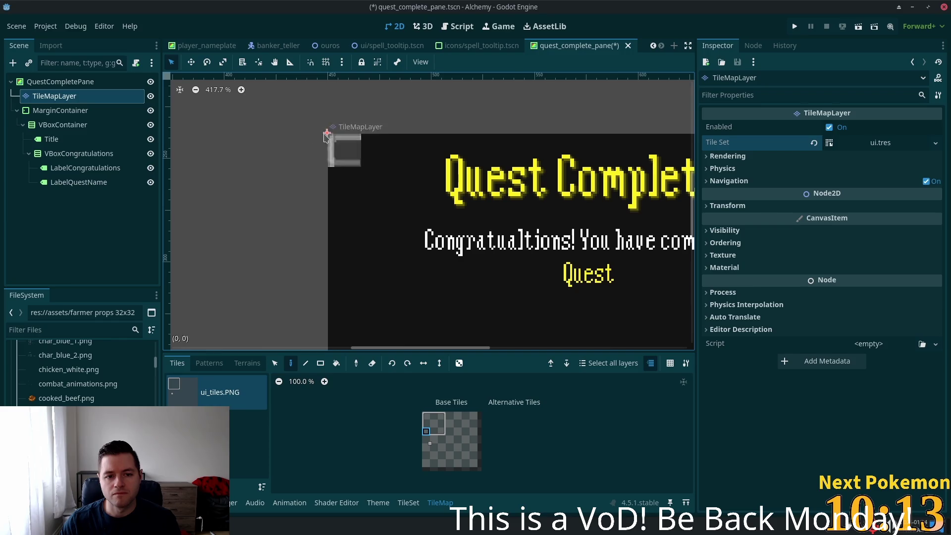
scroll(325, 137, down, 8)
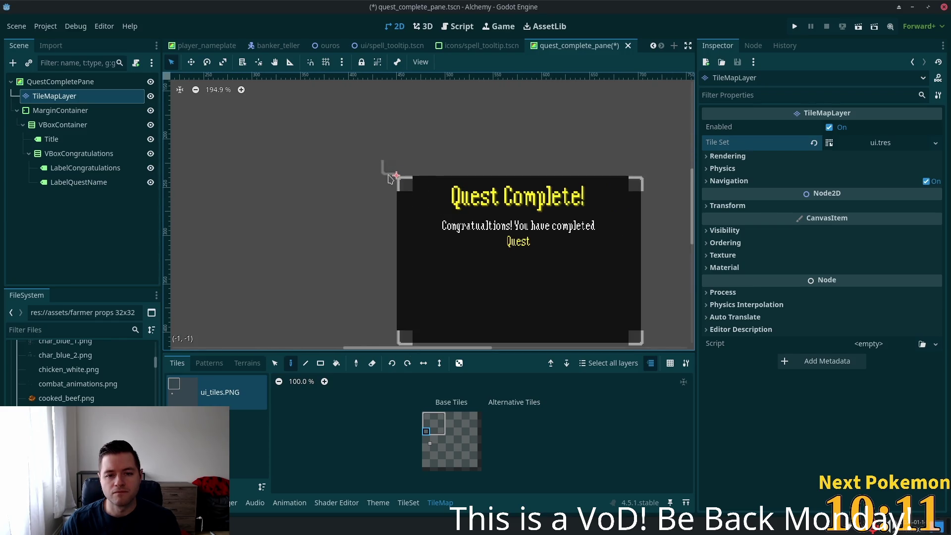
scroll(553, 247, down, 2)
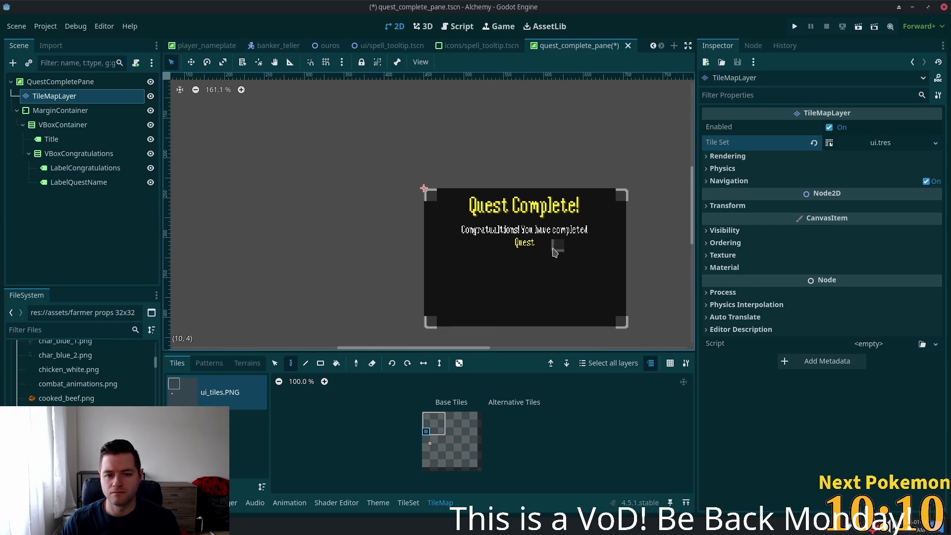
click(426, 419)
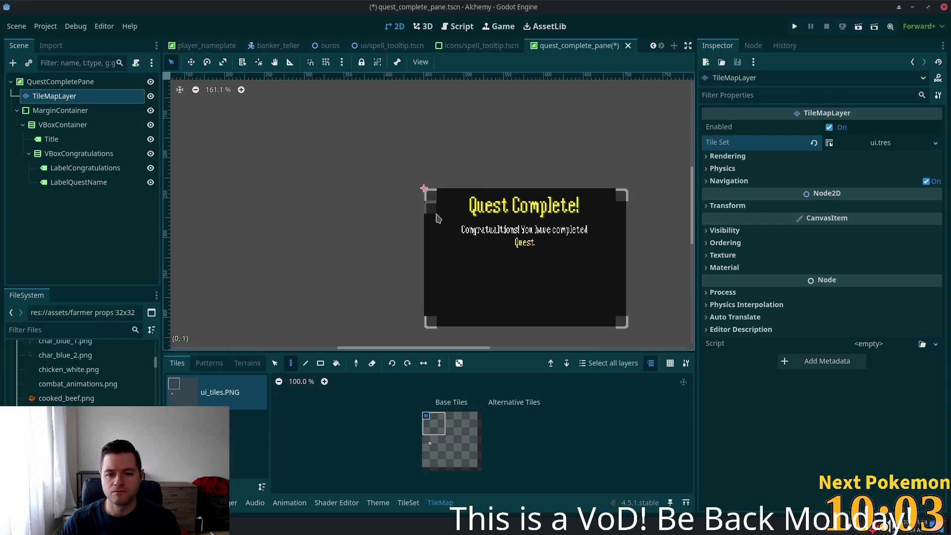
click(443, 432)
drag(444, 326, 613, 325)
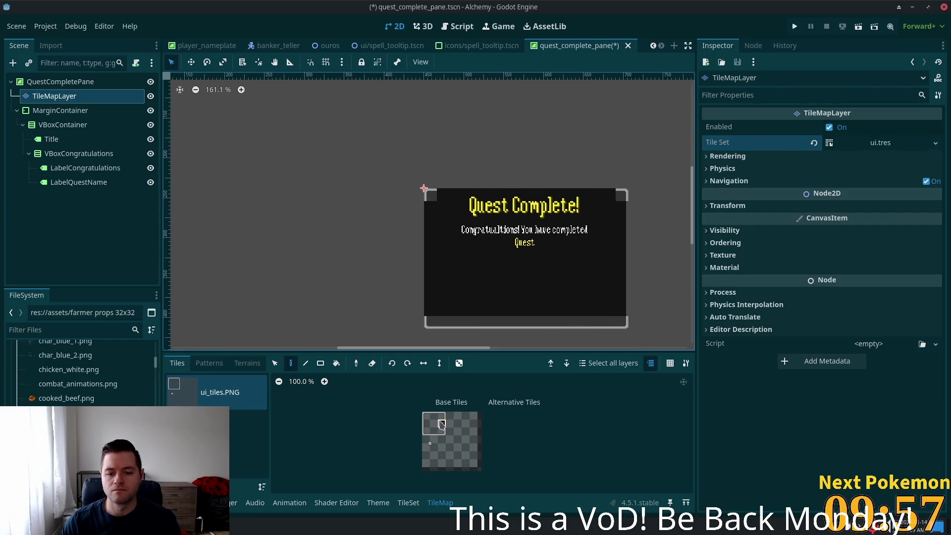
Paint the frame's right edge, bottom-left corner and left edge.
click(441, 424)
drag(622, 197, 621, 317)
drag(426, 416, 425, 424)
click(429, 316)
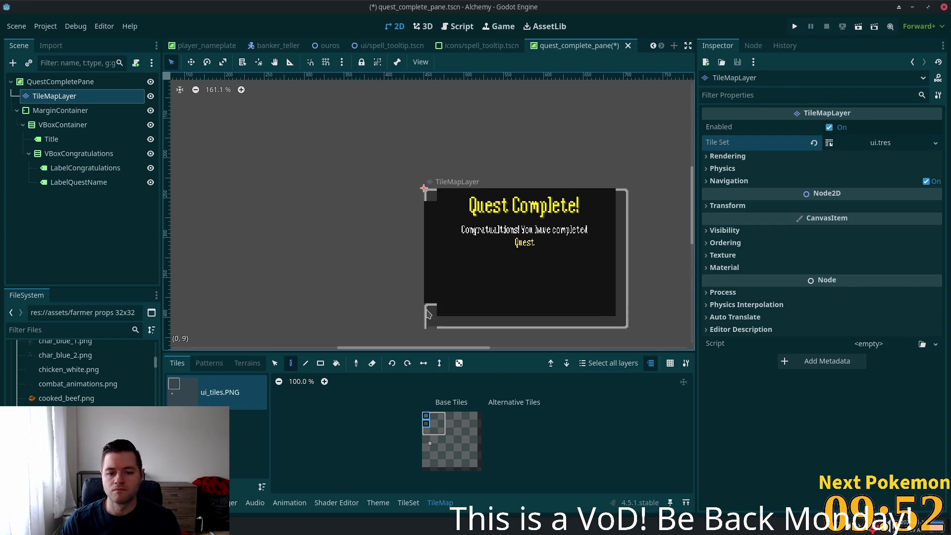
click(425, 418)
mouse_move(425, 307)
mouse_down()
mouse_move(429, 218)
mouse_move(446, 196)
mouse_move(614, 200)
mouse_up()
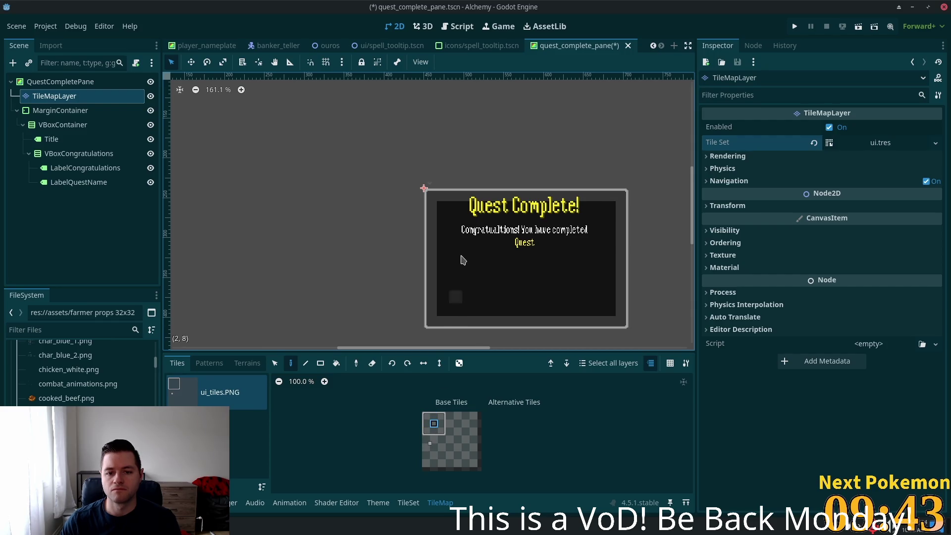
Fill the pane's interior with grey tiles using the Rectangle tool.
click(320, 363)
mouse_move(440, 204)
mouse_down()
mouse_move(558, 319)
mouse_move(613, 317)
mouse_up()
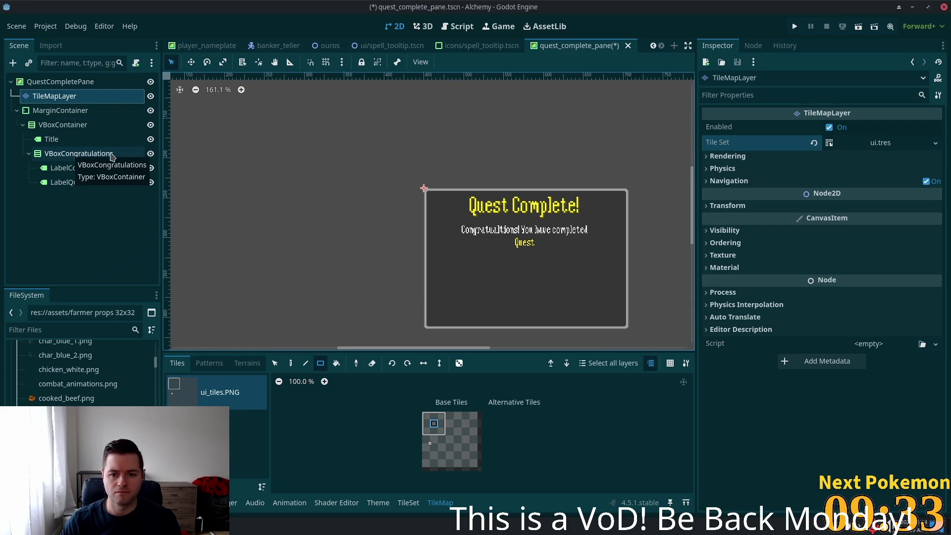
click(75, 168)
Add a 'd' so the title reads 'Quest Completed!', then reselect TileMapLayer.
click(52, 139)
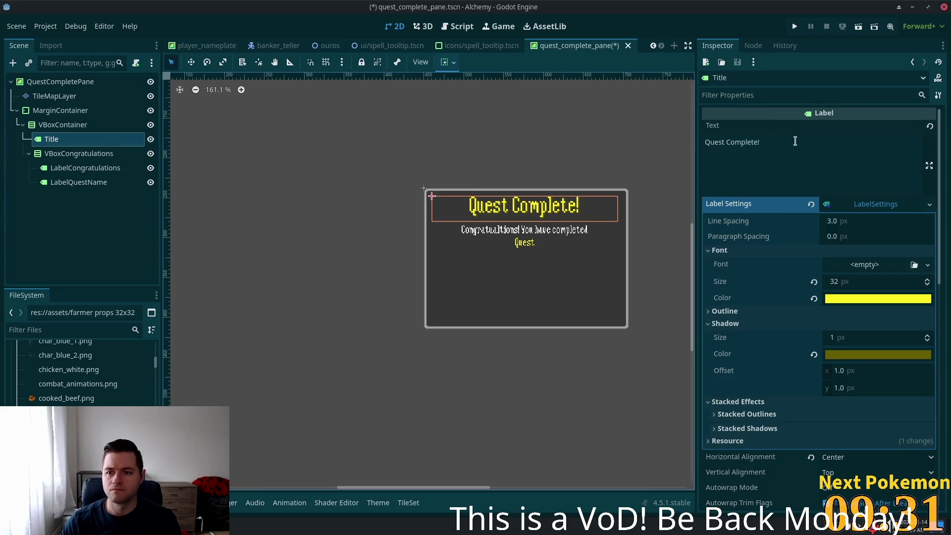
click(769, 144)
text(d)
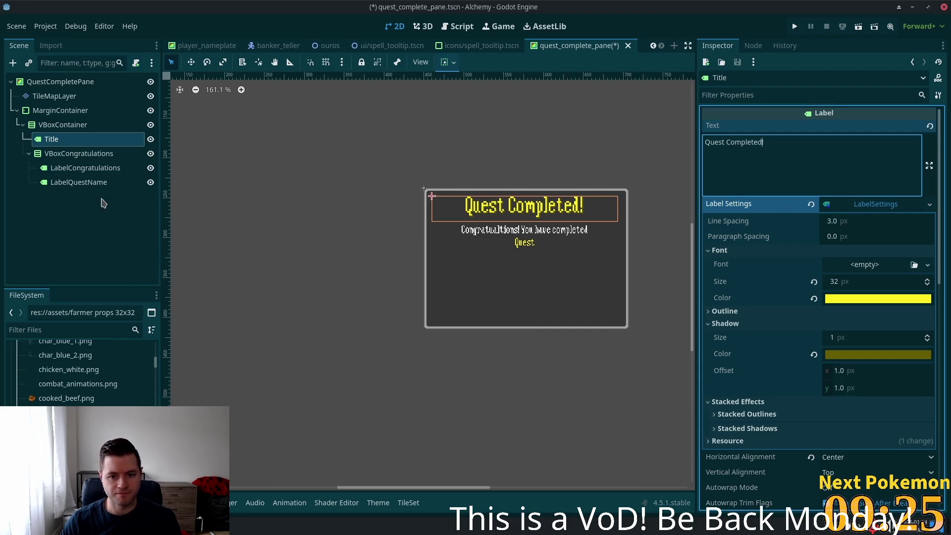
click(54, 96)
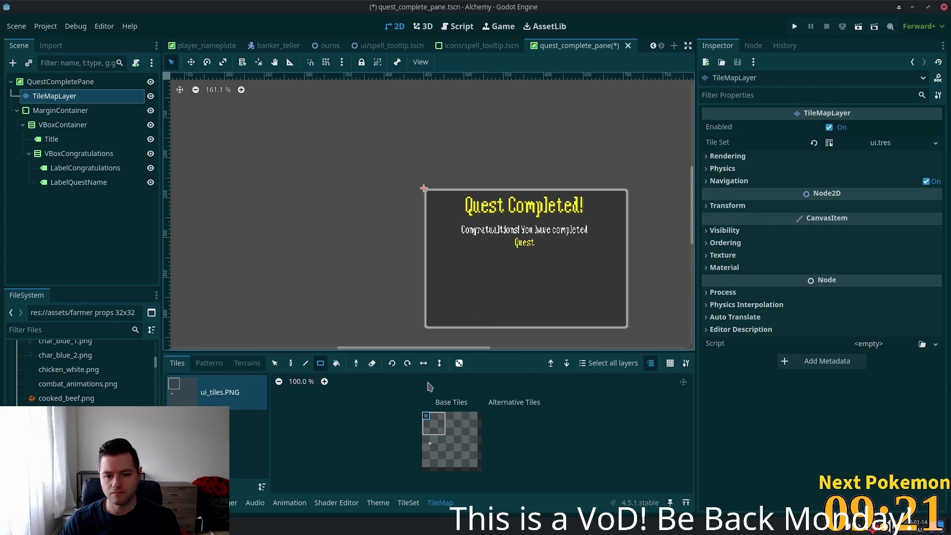
Paint the inner box's top-left corner and top border.
click(290, 363)
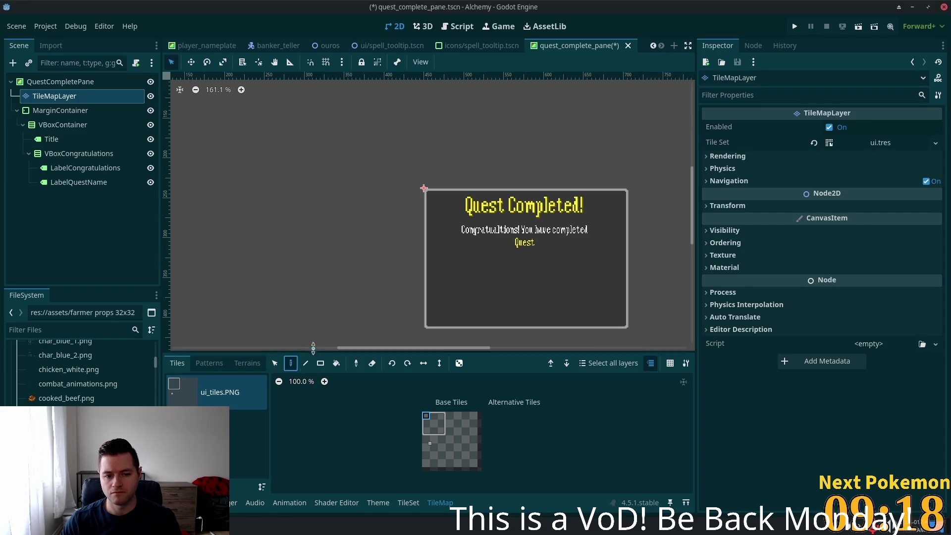
click(445, 261)
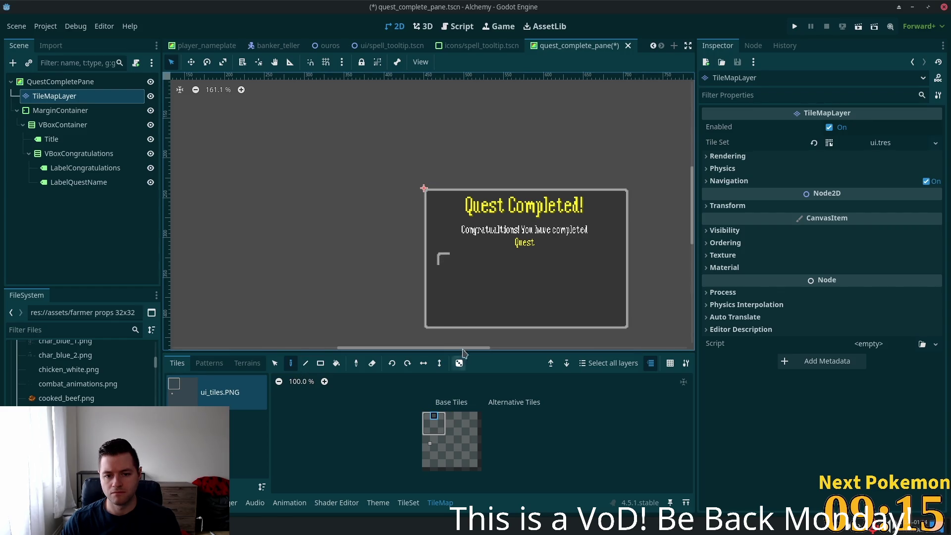
drag(489, 260, 606, 263)
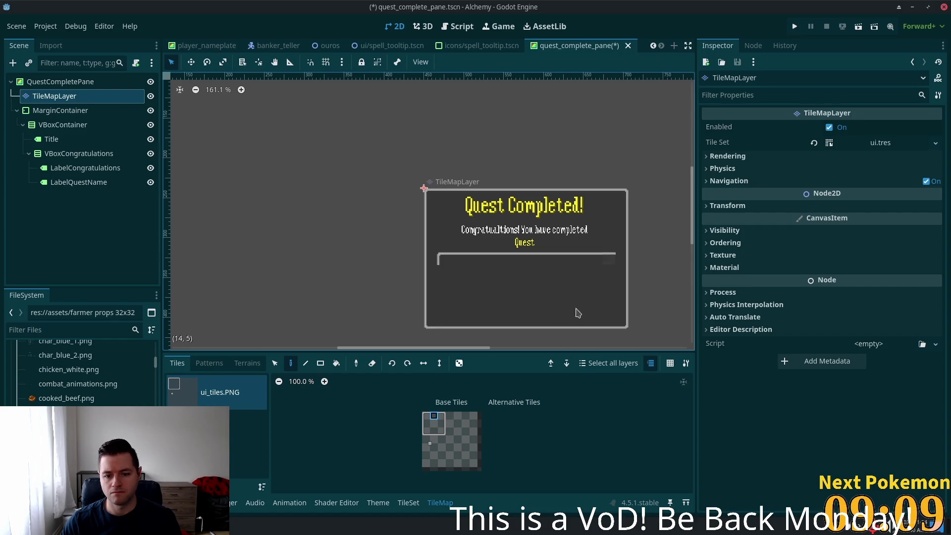
click(441, 416)
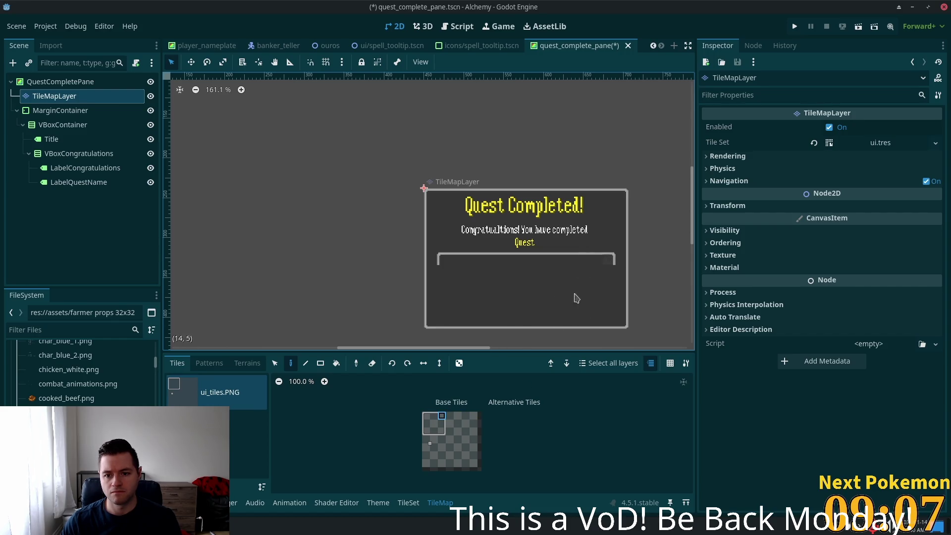
click(442, 432)
Paint the inner box's right side, bottom border and bottom-left corner.
click(610, 310)
click(442, 423)
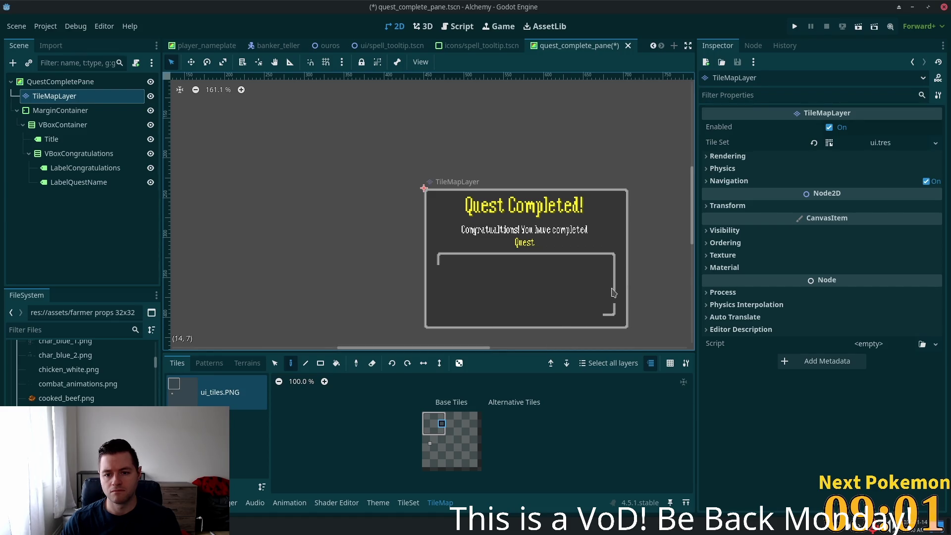
click(612, 292)
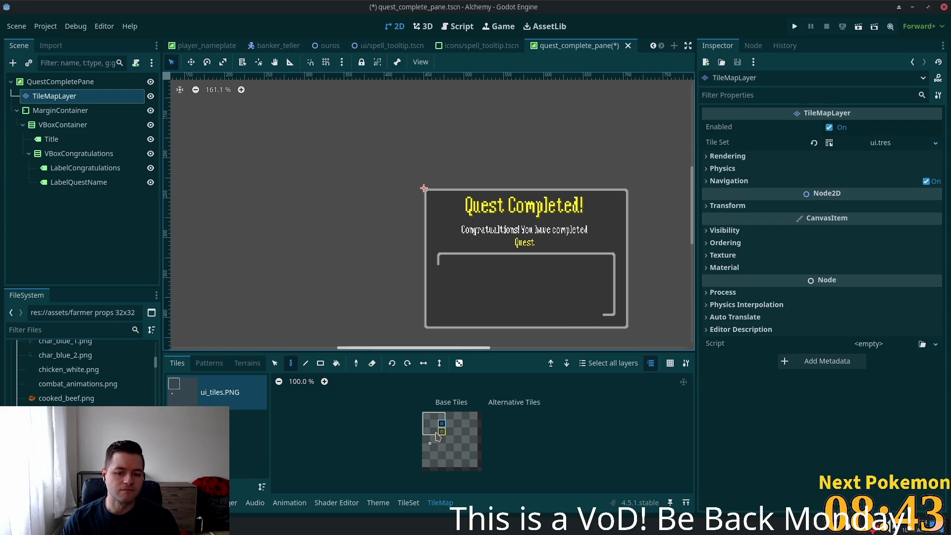
drag(595, 315, 533, 312)
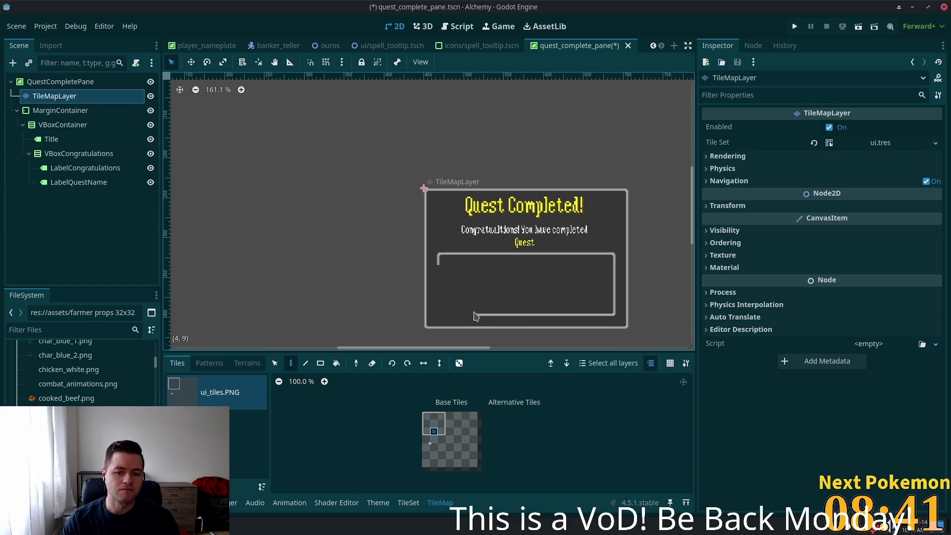
drag(475, 316, 450, 314)
click(425, 430)
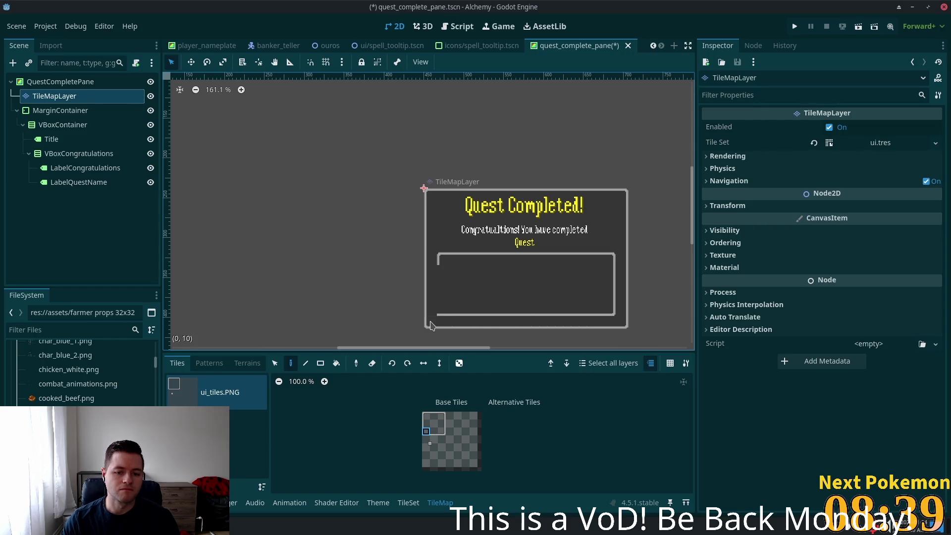
click(439, 312)
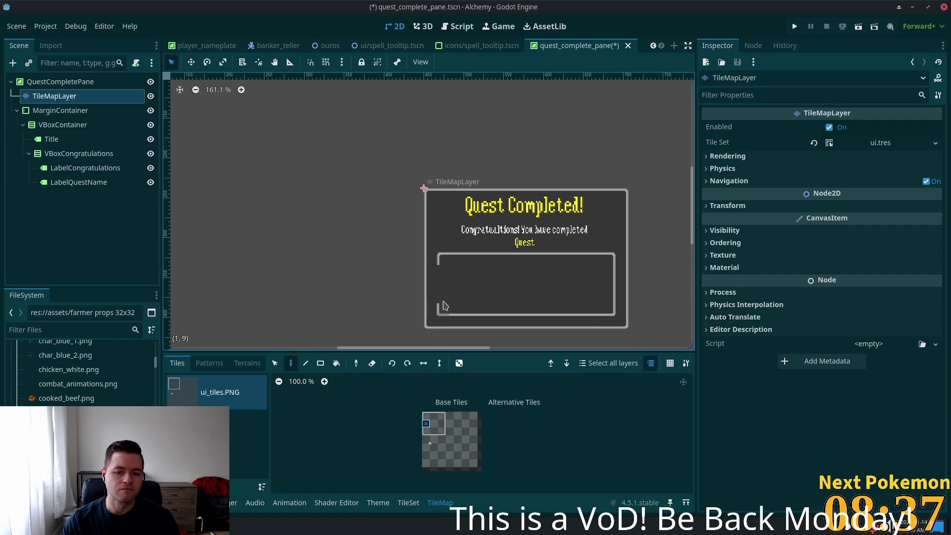
scroll(456, 287, down, 5)
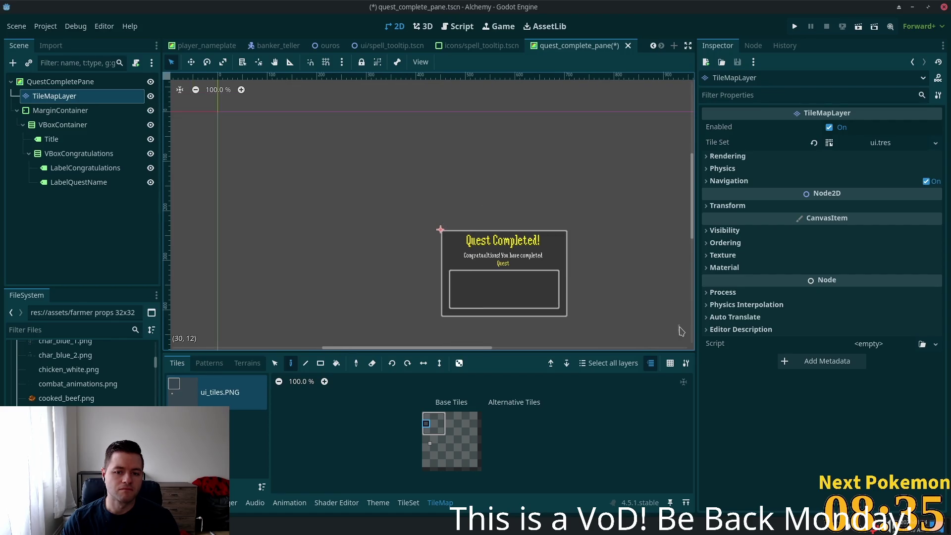
Drag QuestCompletePane's bottom edge down until its height is 223.5 px.
scroll(438, 245, up, 7)
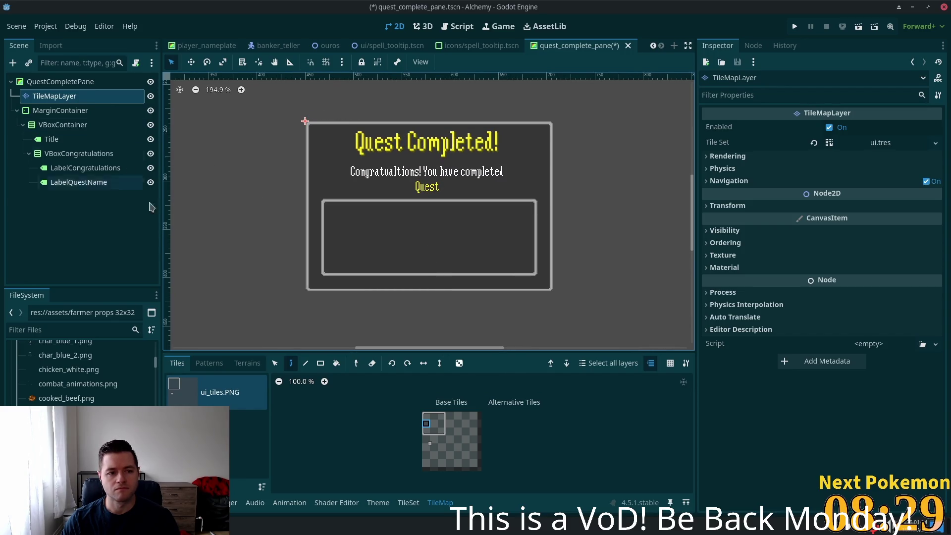
click(59, 82)
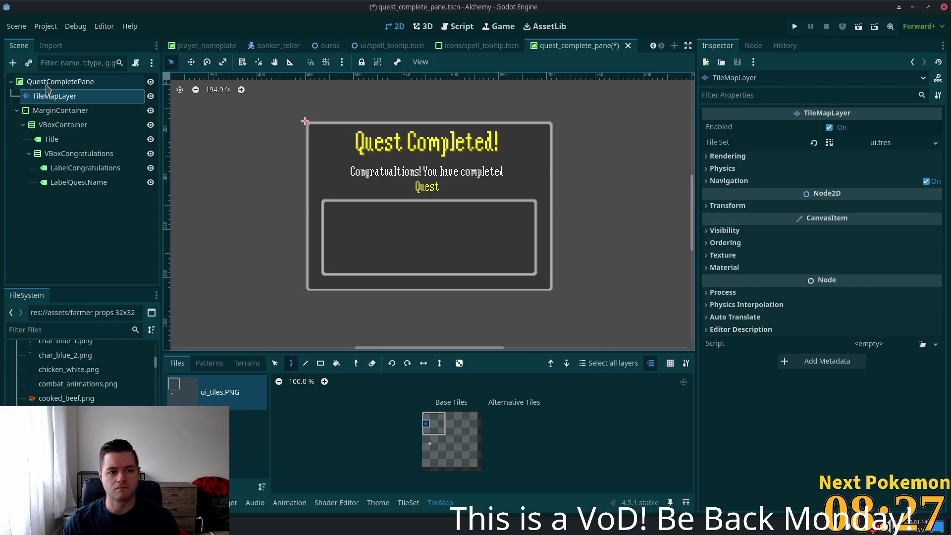
drag(427, 291, 425, 324)
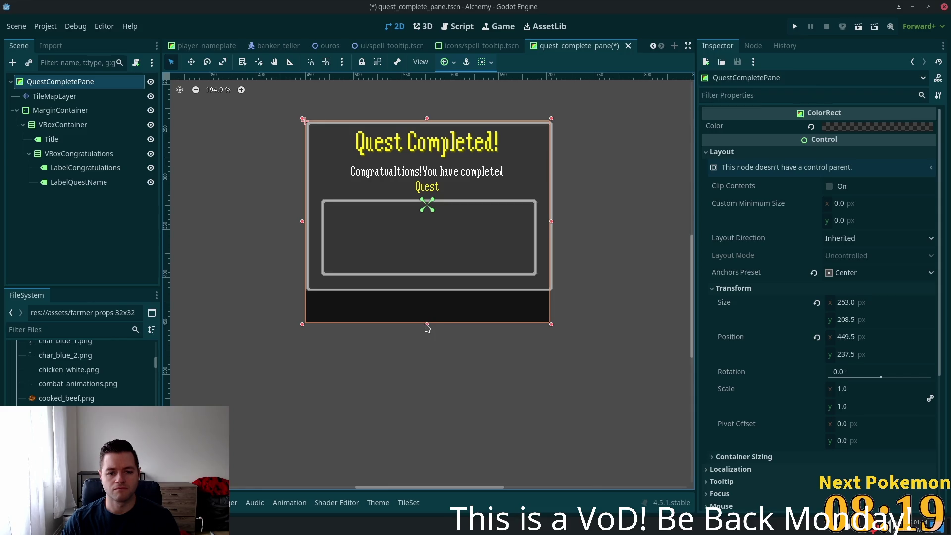
drag(424, 324, 427, 339)
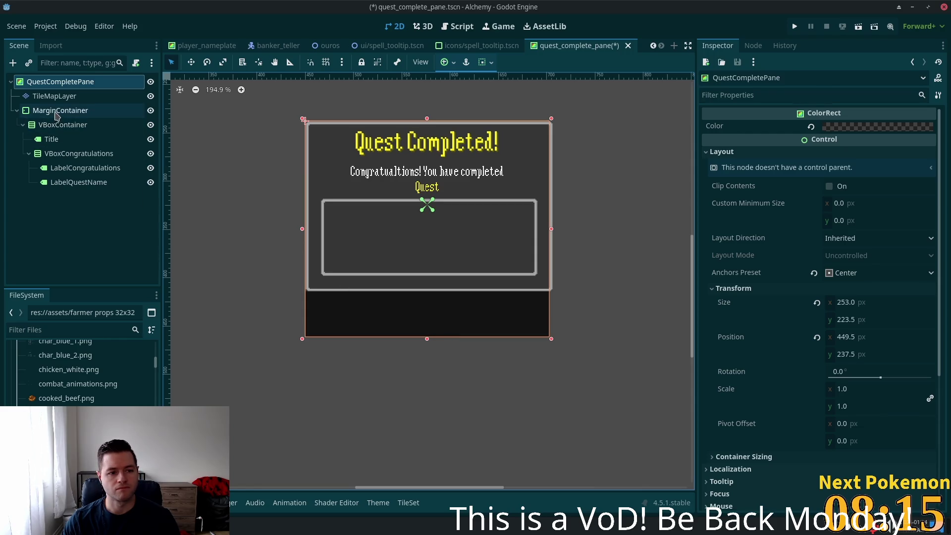
click(55, 96)
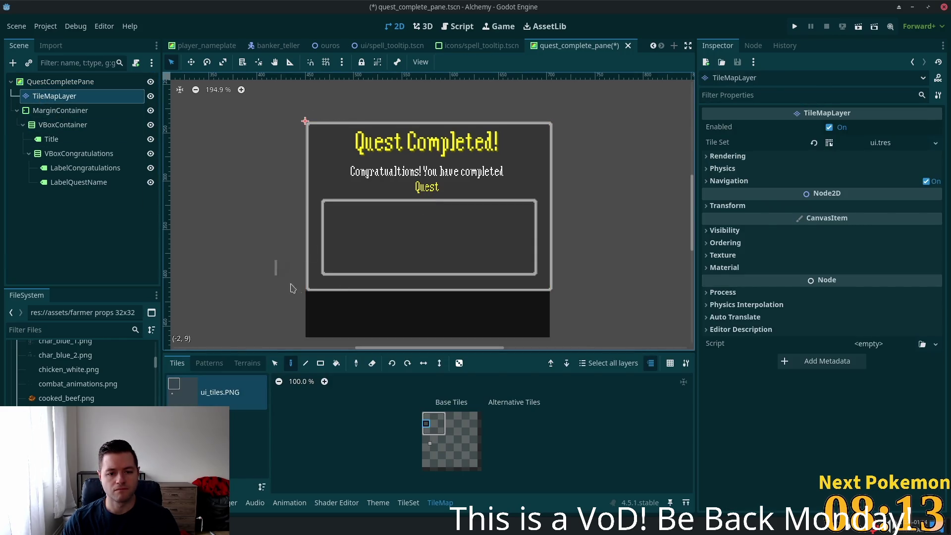
Extend the outer frame's side edges, bottom corners and bottom border to the new pane bottom.
click(313, 299)
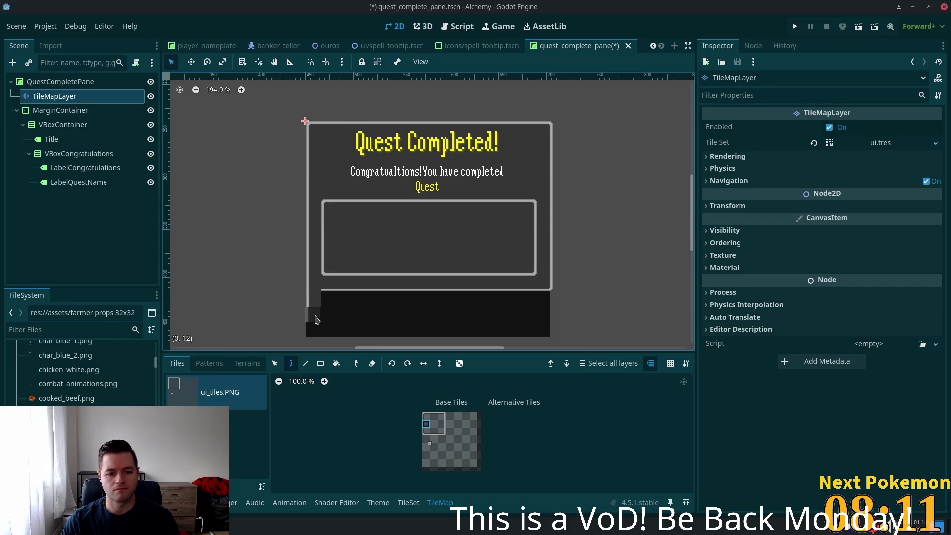
click(313, 314)
click(427, 431)
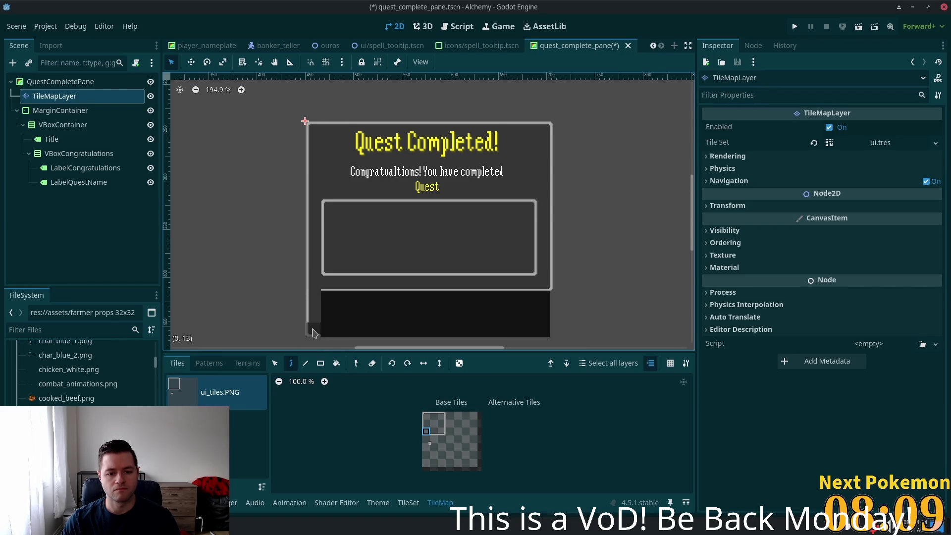
click(312, 332)
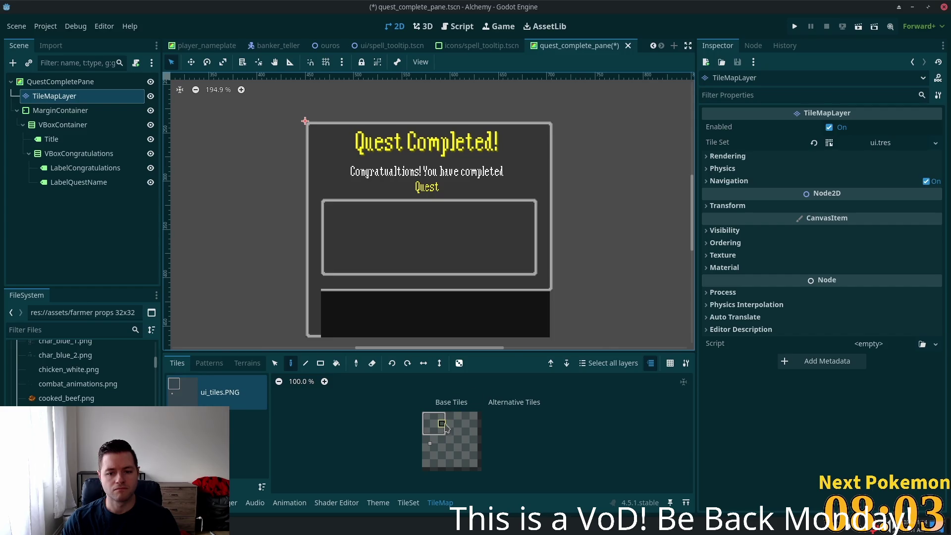
click(543, 292)
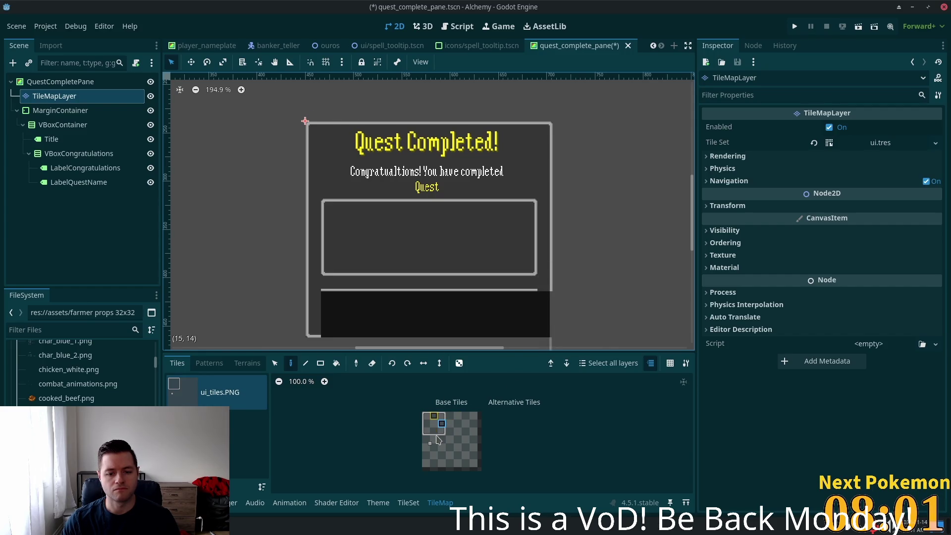
click(435, 432)
click(544, 330)
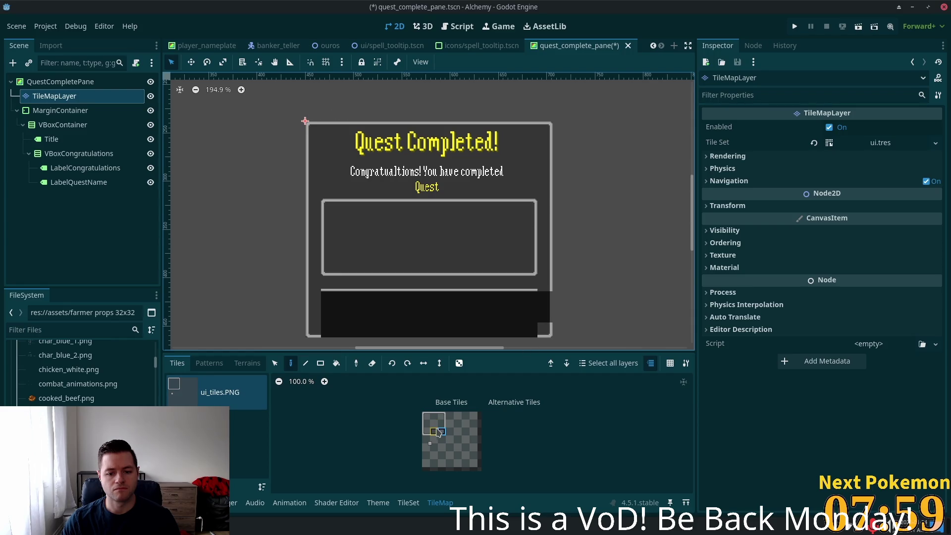
click(441, 423)
drag(544, 329, 544, 307)
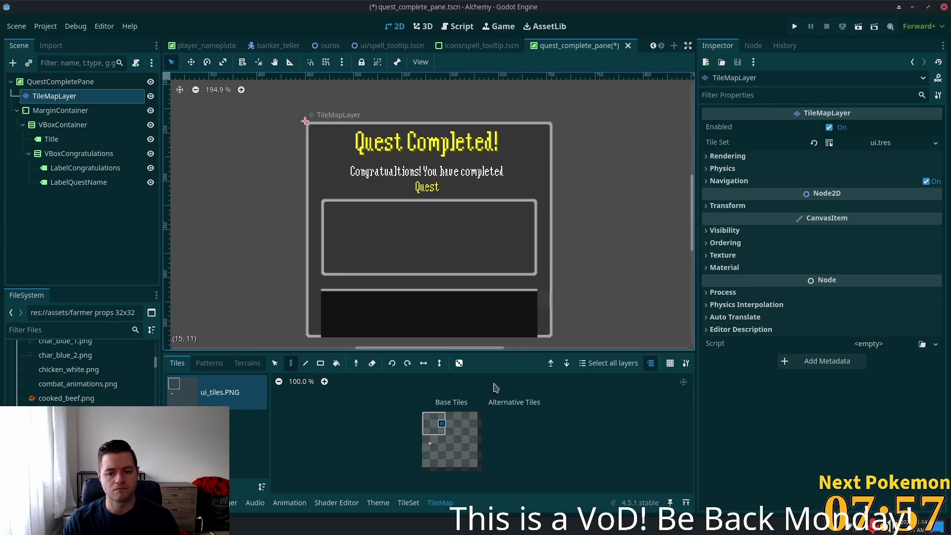
click(434, 431)
drag(529, 337, 324, 332)
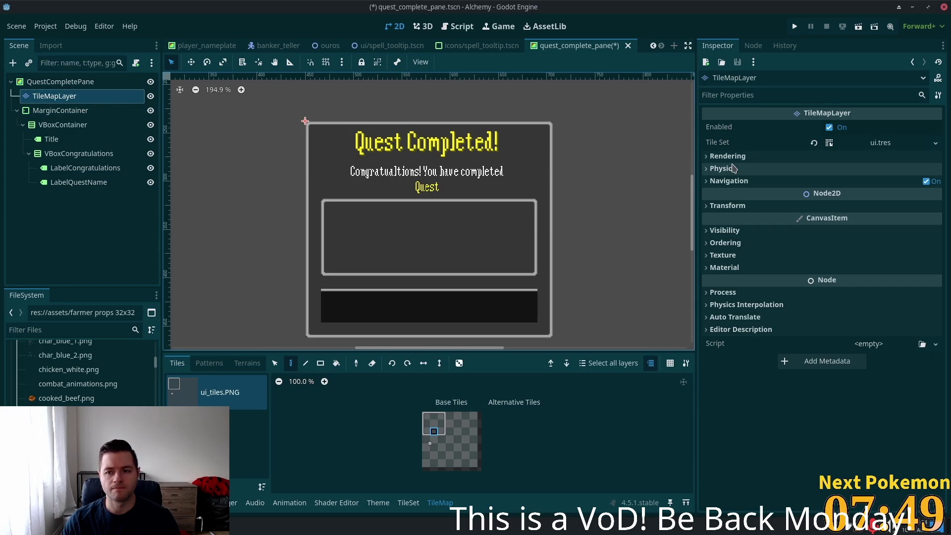
Nudge the TileMapLayer slightly to align it and check its position values.
click(190, 62)
drag(277, 184, 277, 184)
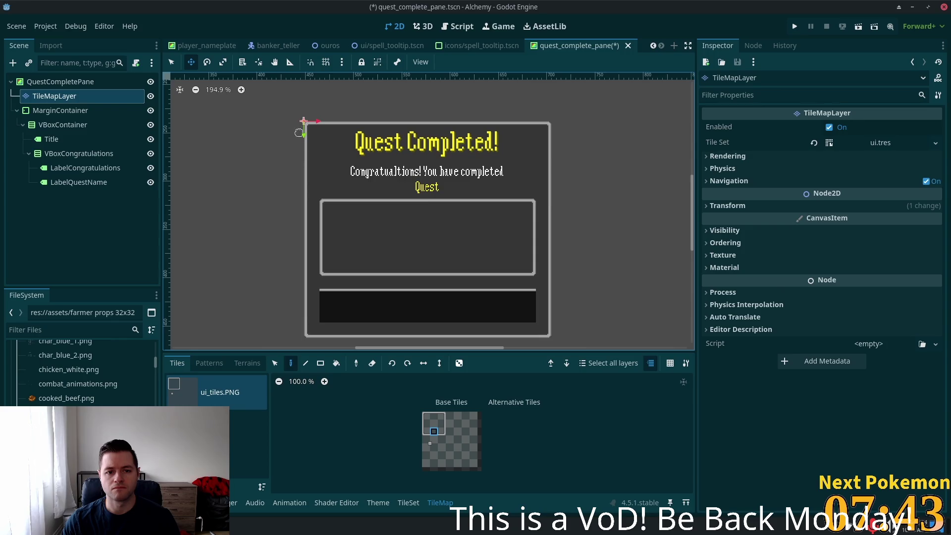
scroll(298, 132, up, 3)
click(713, 209)
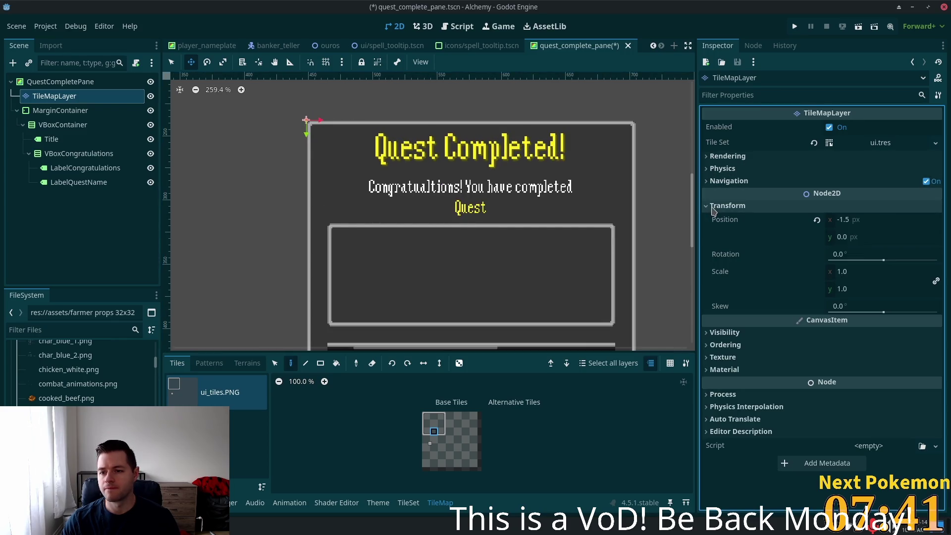
scroll(553, 146, down, 3)
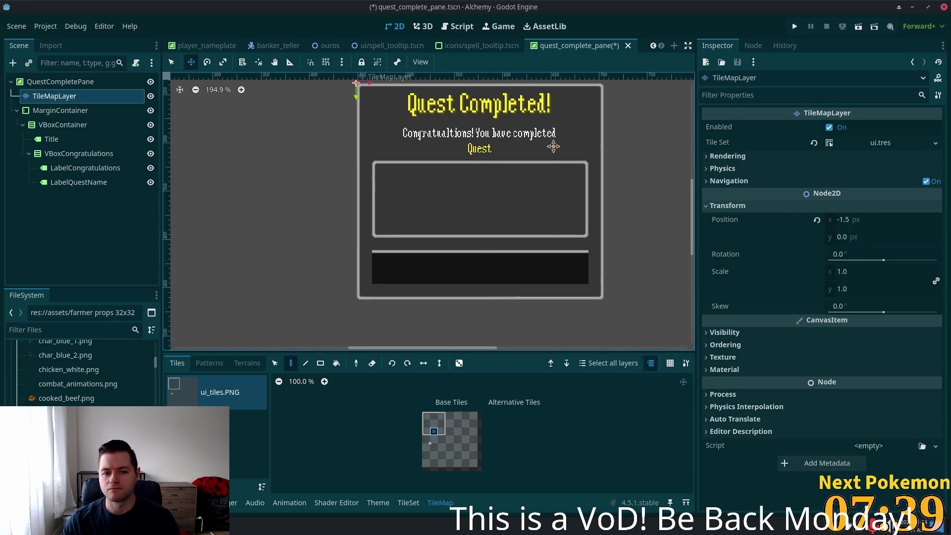
scroll(553, 146, right, 2)
scroll(540, 143, down, 2)
scroll(586, 159, up, 3)
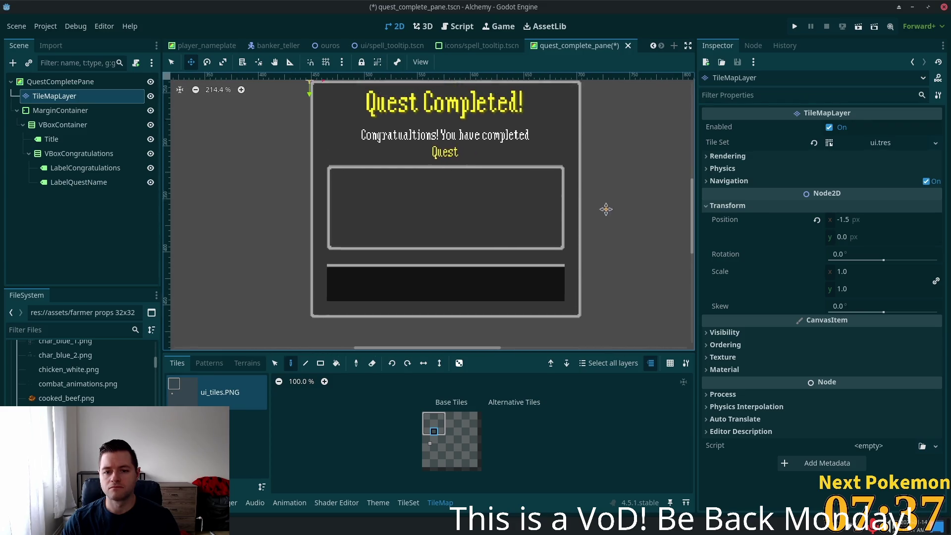
scroll(605, 208, down, 2)
drag(595, 218, 566, 192)
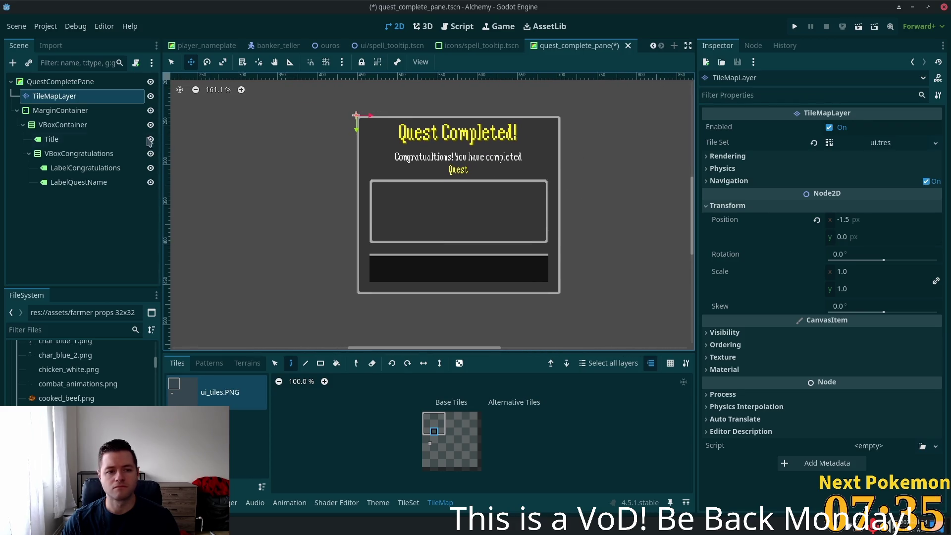
click(426, 431)
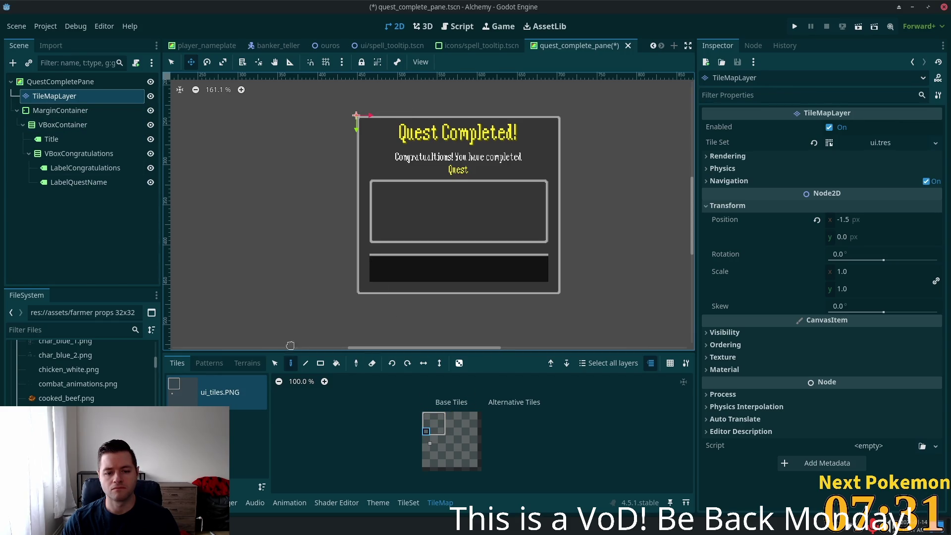
click(171, 62)
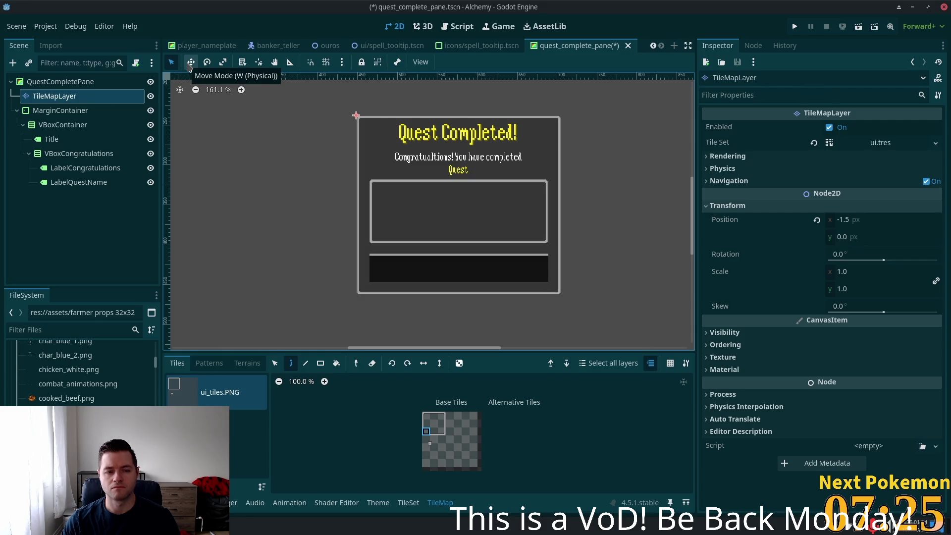
Outline the lower bar with corner and edge tiles and a four-tile row.
click(376, 276)
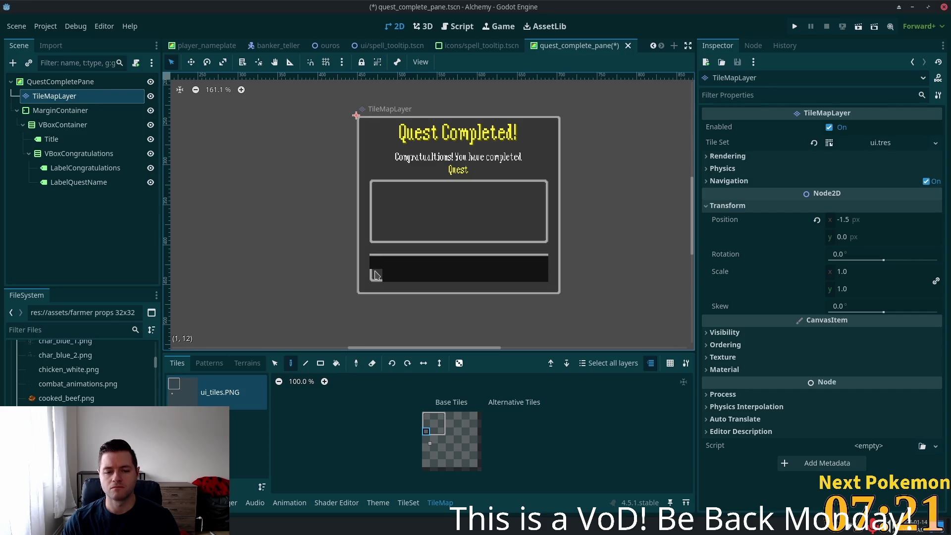
click(375, 262)
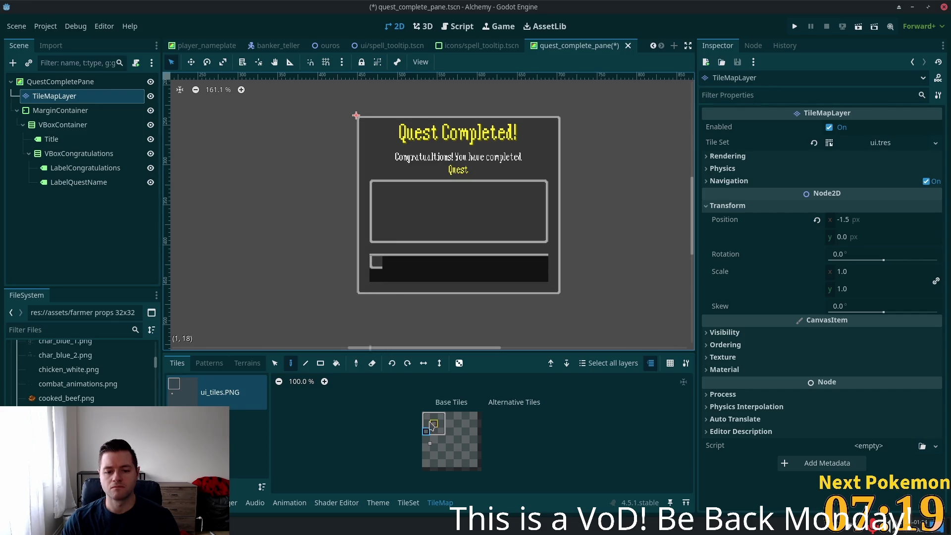
click(429, 424)
click(373, 248)
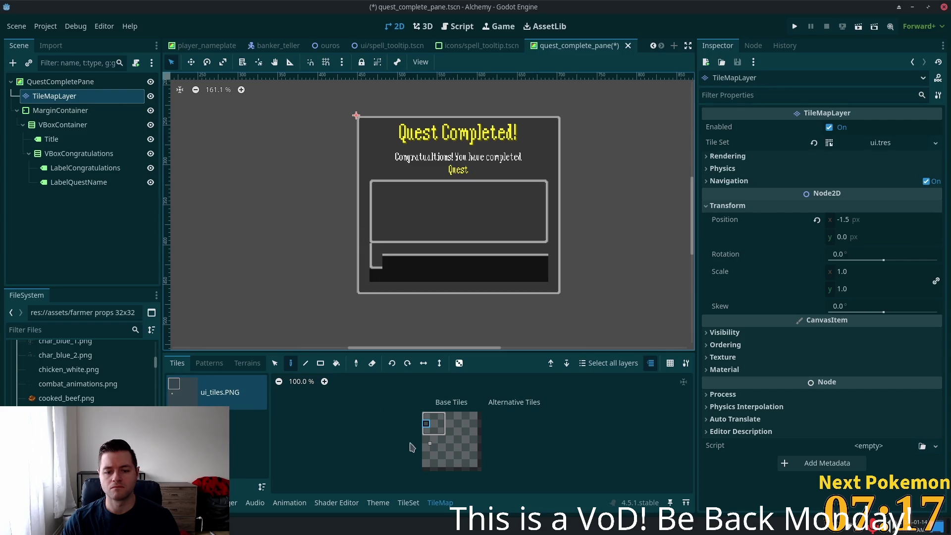
click(434, 431)
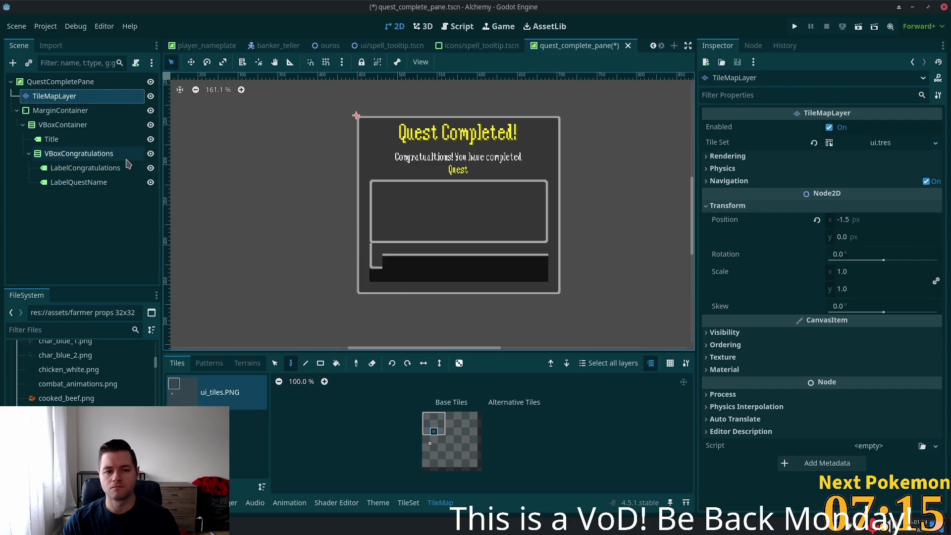
click(320, 362)
drag(387, 262, 536, 269)
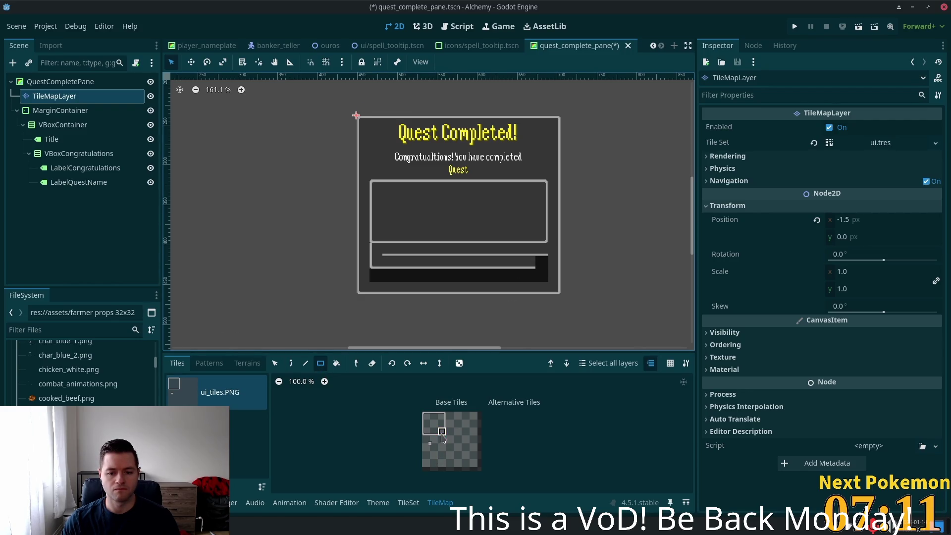
click(541, 262)
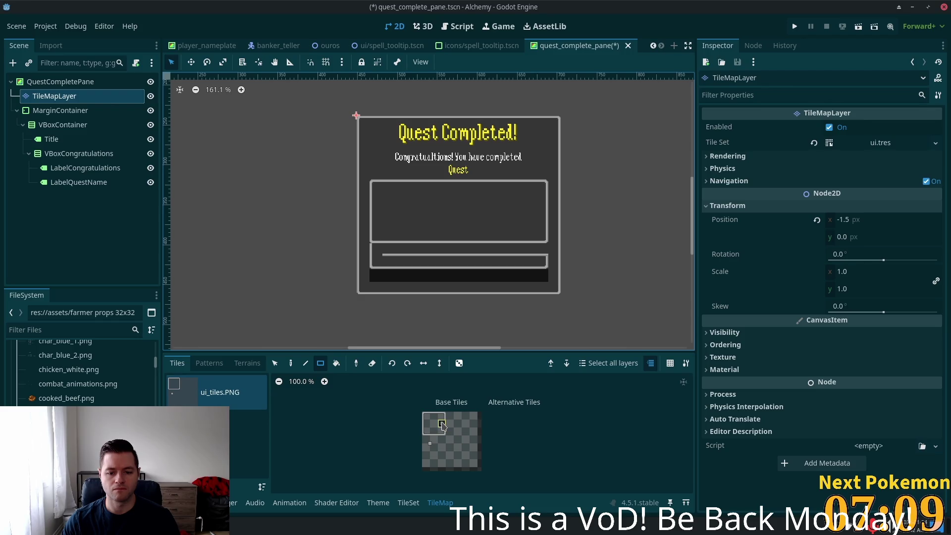
Fill across the lower bar, repaint its side edges, and cover the dark bottom strip.
click(433, 424)
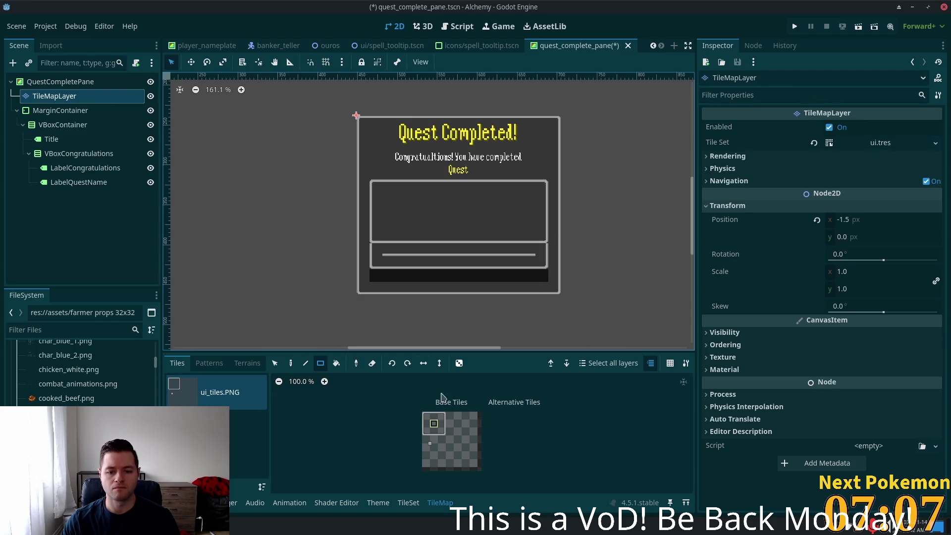
drag(539, 263, 383, 236)
key(ctrl+z)
drag(533, 257, 386, 246)
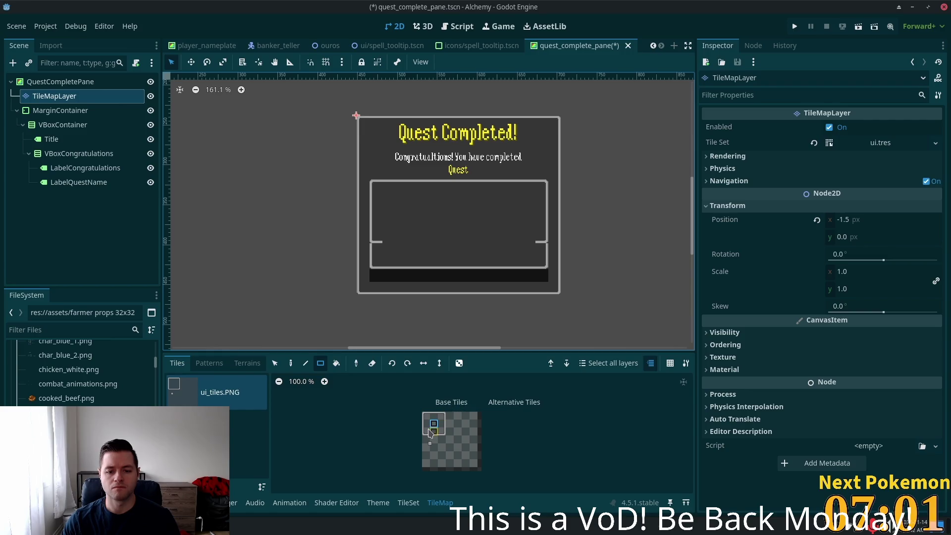
click(426, 424)
click(376, 242)
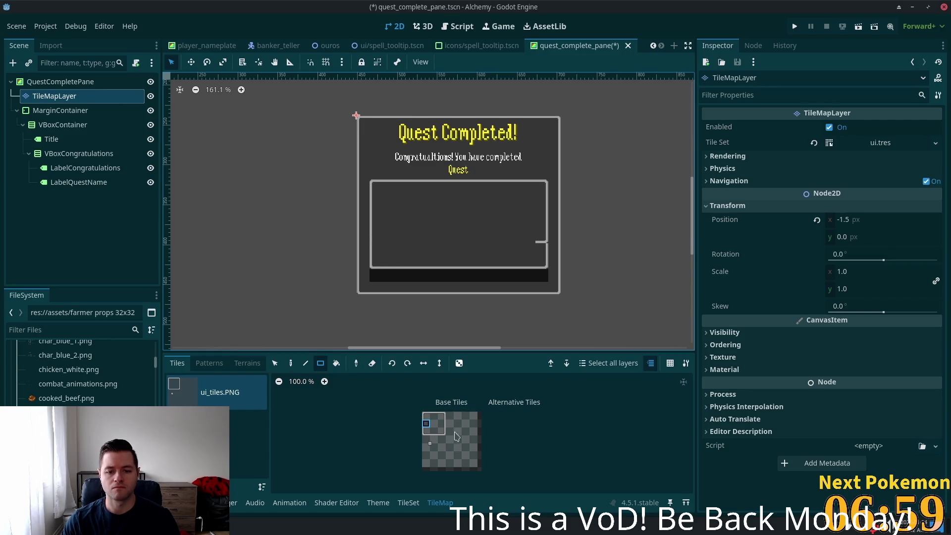
click(442, 424)
click(540, 243)
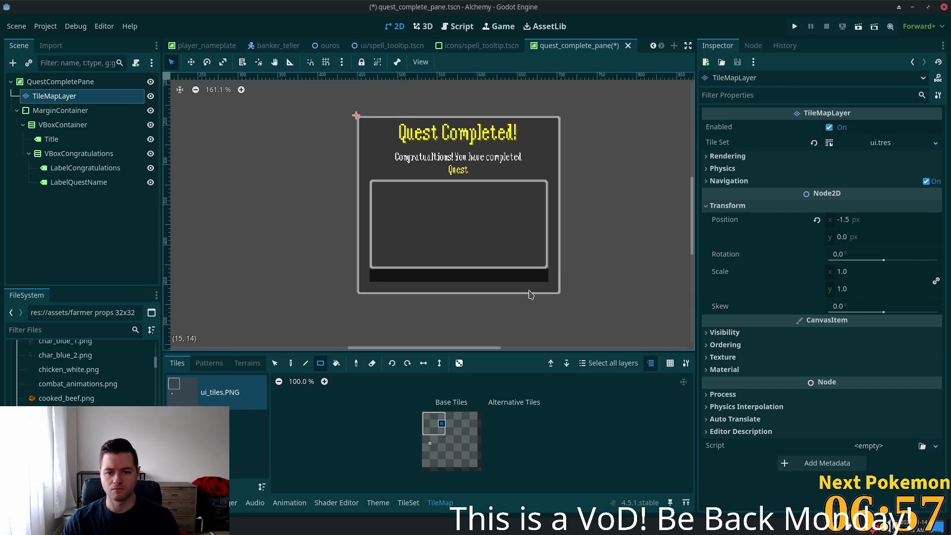
click(433, 423)
drag(376, 275, 535, 278)
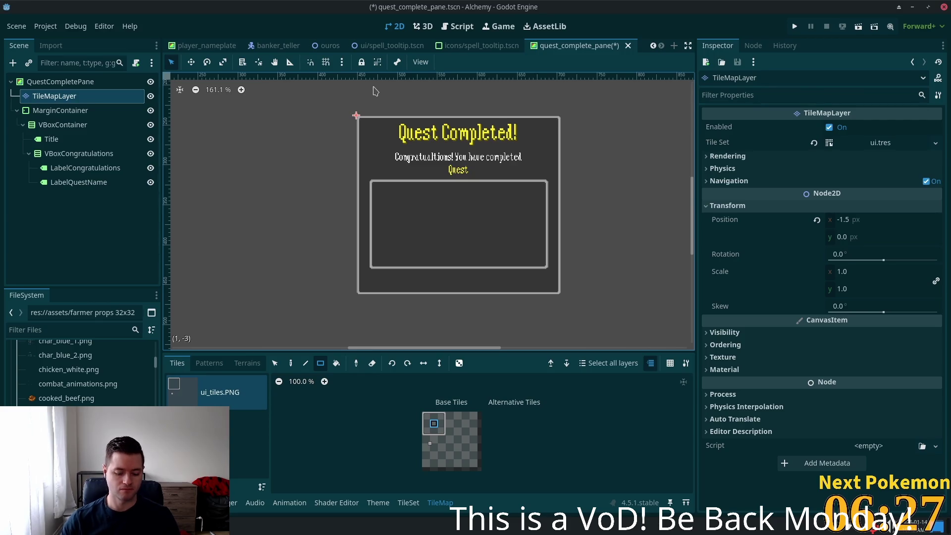
Open the Quick Open file search with Shift+Alt+O.
key(shift+alt+o)
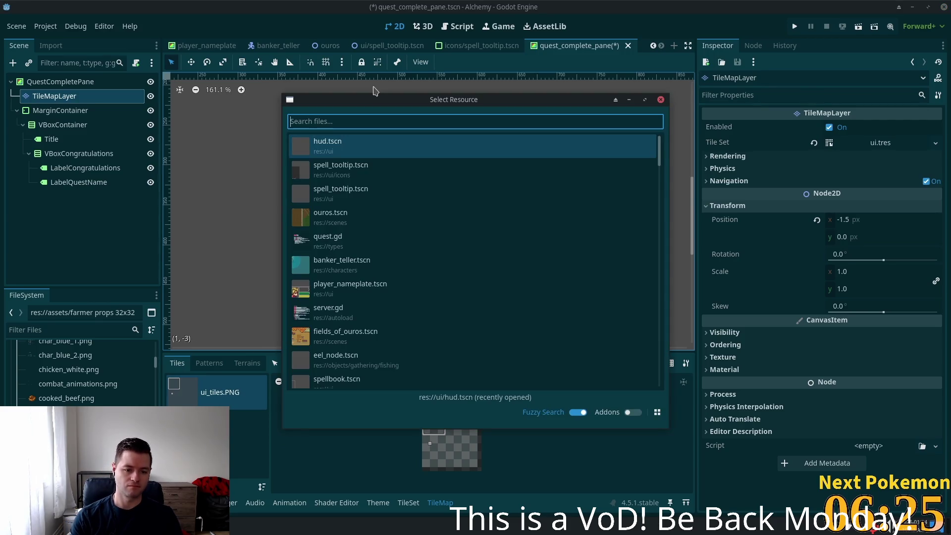
Launch the Cursor code editor from the app launcher to view dialog_pane.gd.
key(super)
text(cursor)
key(Escape)
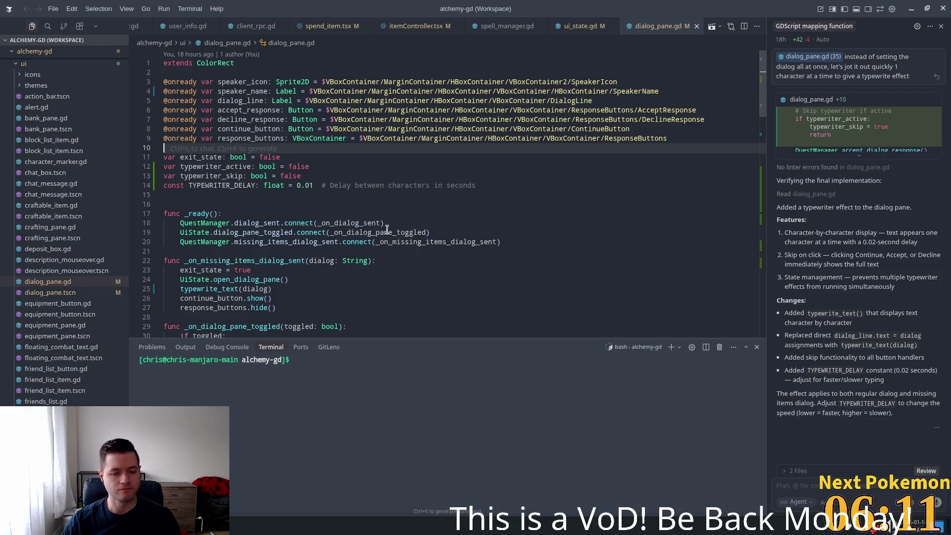
Open chat_message.gd through the quick file search in the code editor.
scroll(490, 230, down, 1)
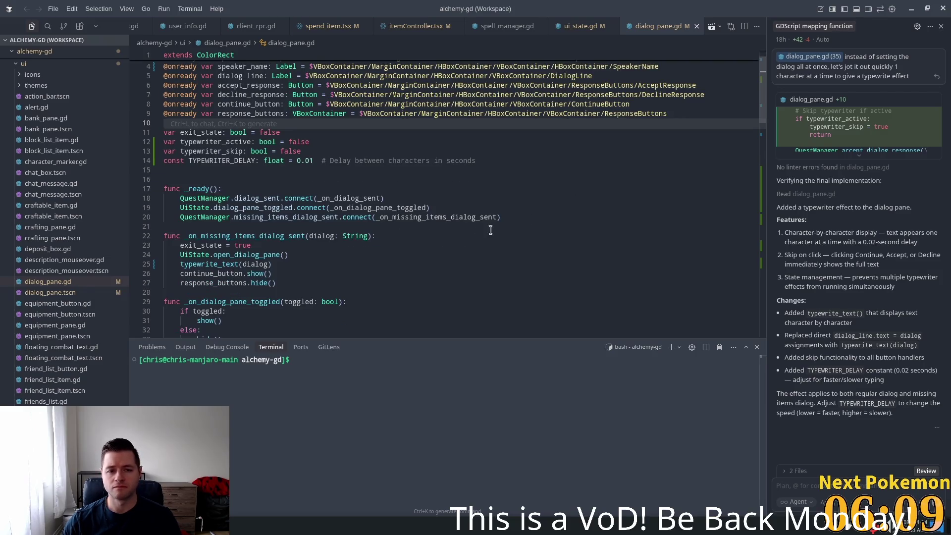
click(223, 142)
key(ctrl+p)
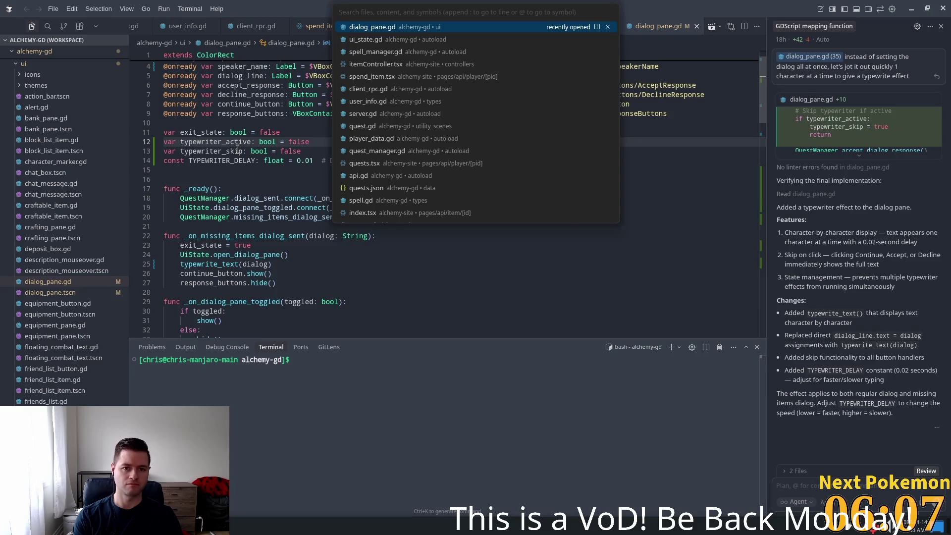
text(message)
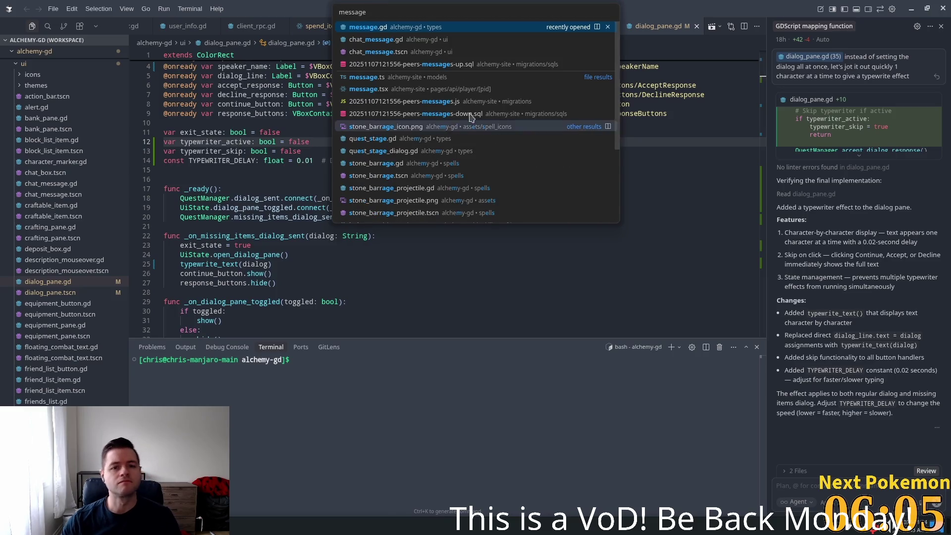
click(366, 40)
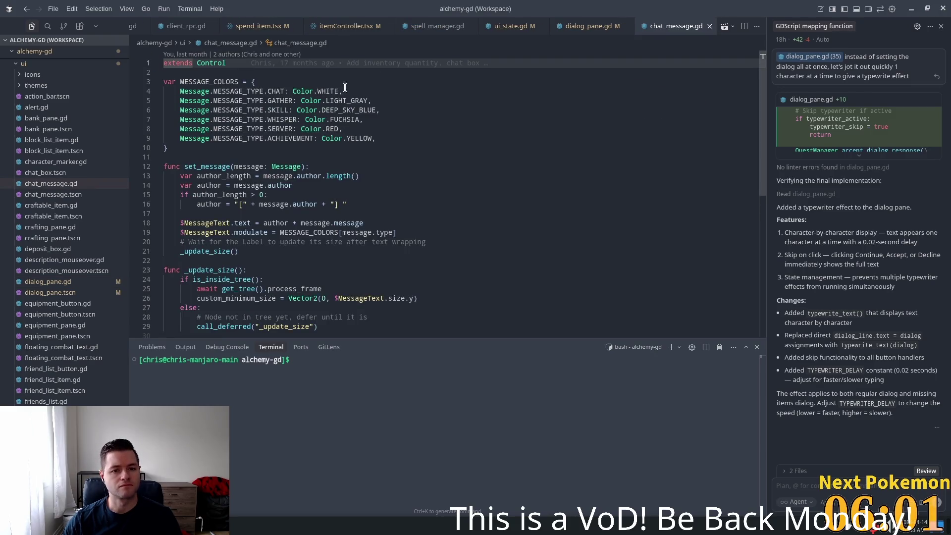
Copy DEEP_SKY_BLUE's value Color(0, 0.7490196, 1, 1) and return to Godot.
double_click(331, 119)
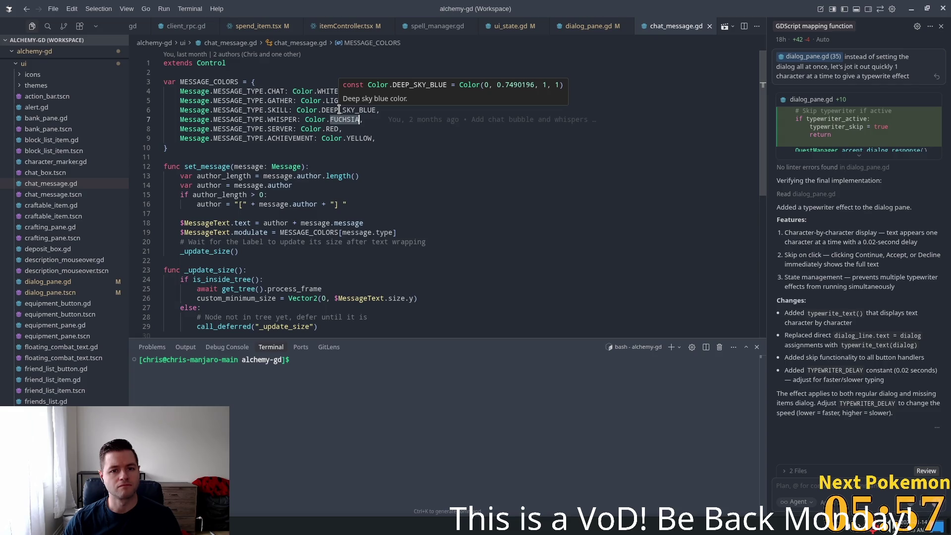
double_click(338, 109)
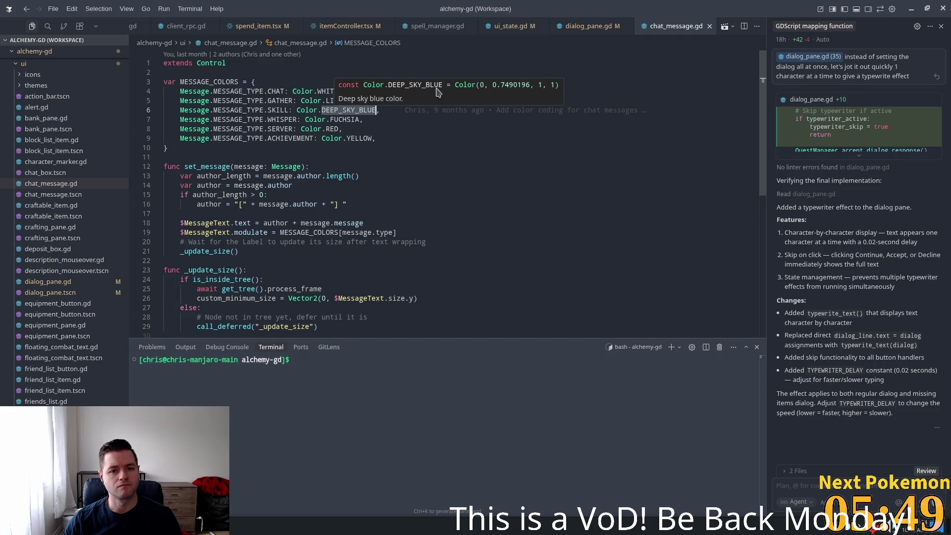
mouse_move(473, 89)
mouse_down()
mouse_move(554, 92)
mouse_move(484, 90)
mouse_up()
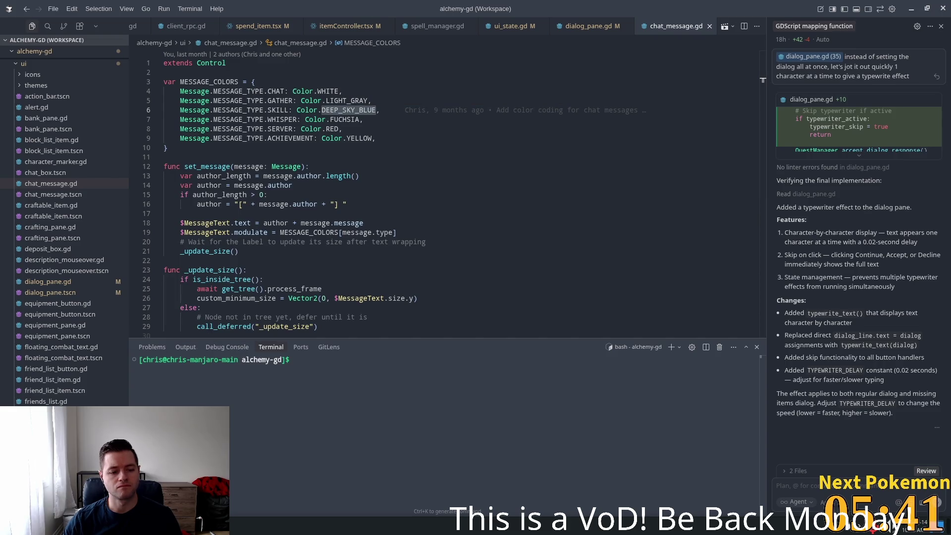
key(alt+Tab)
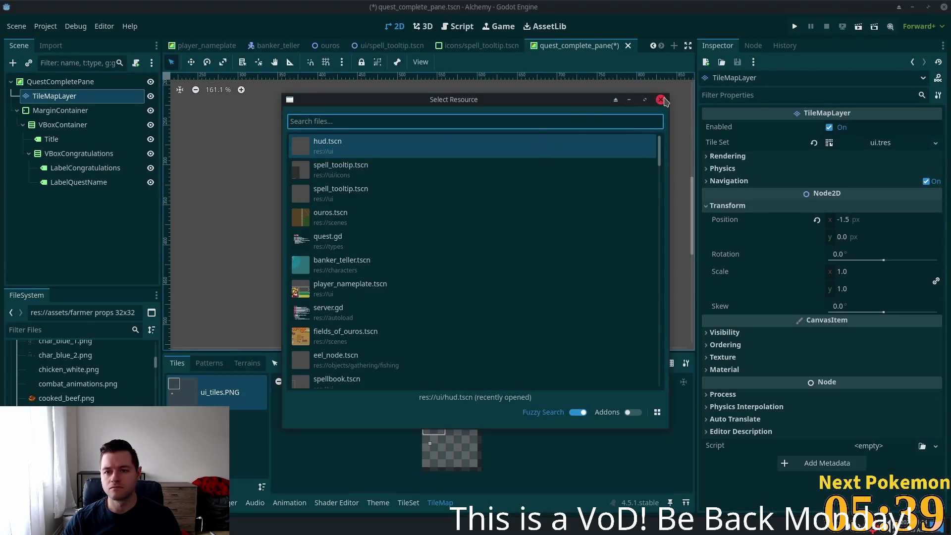
Select the Title label and switch its Font Color picker to expression mode.
click(660, 99)
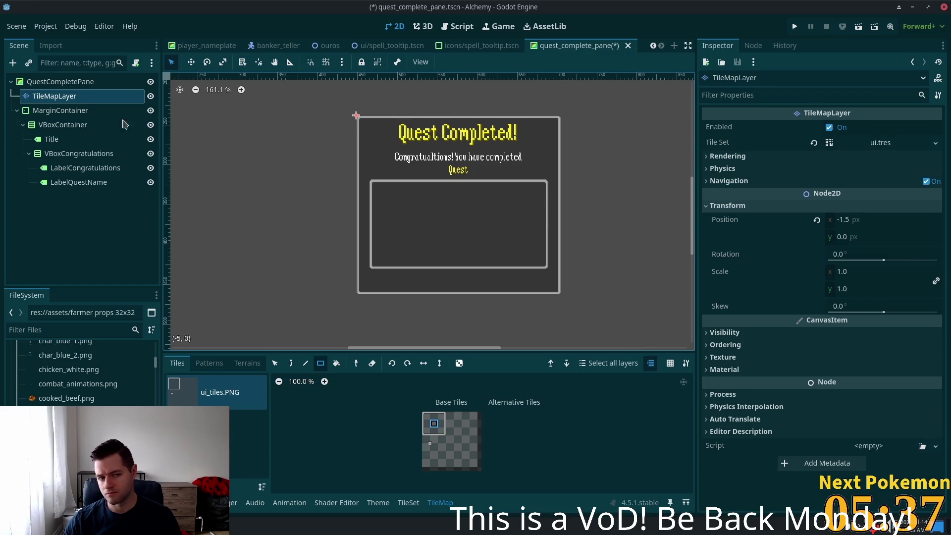
click(99, 139)
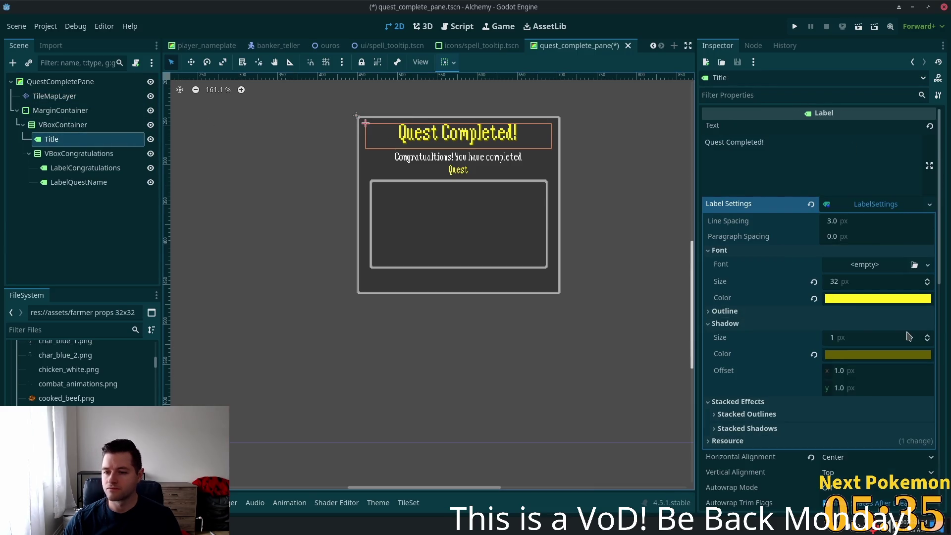
click(886, 298)
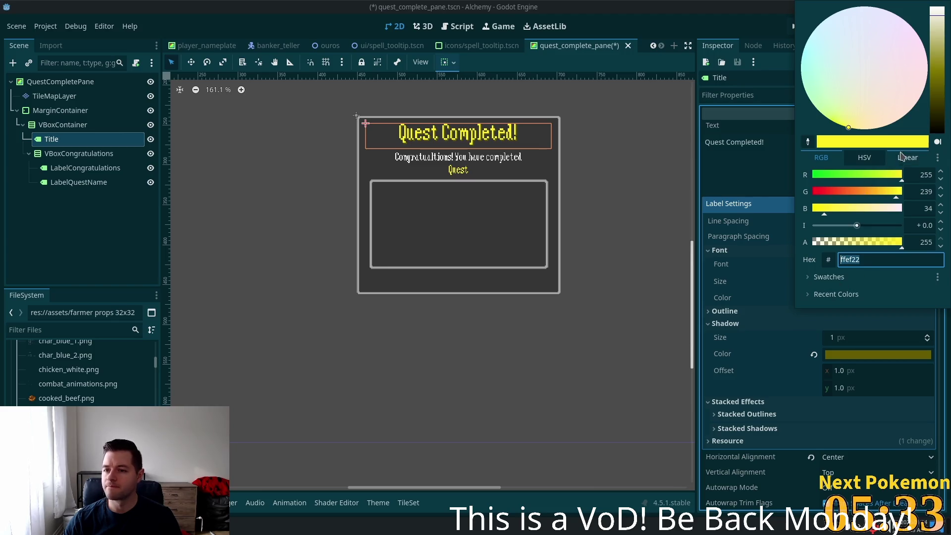
click(937, 157)
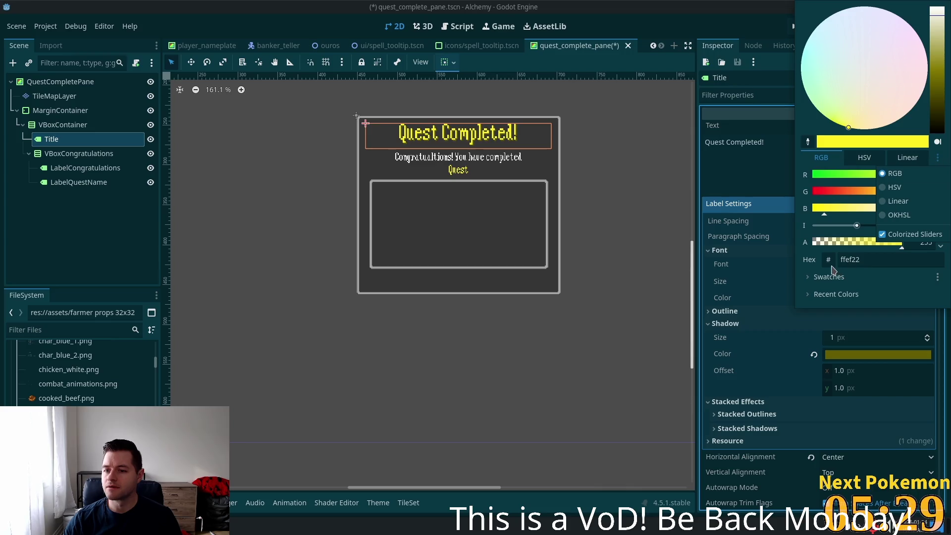
click(832, 270)
click(828, 259)
Paste Color(0, 0.7490196, 1, 1) as the title's font colour expression and apply it.
click(910, 259)
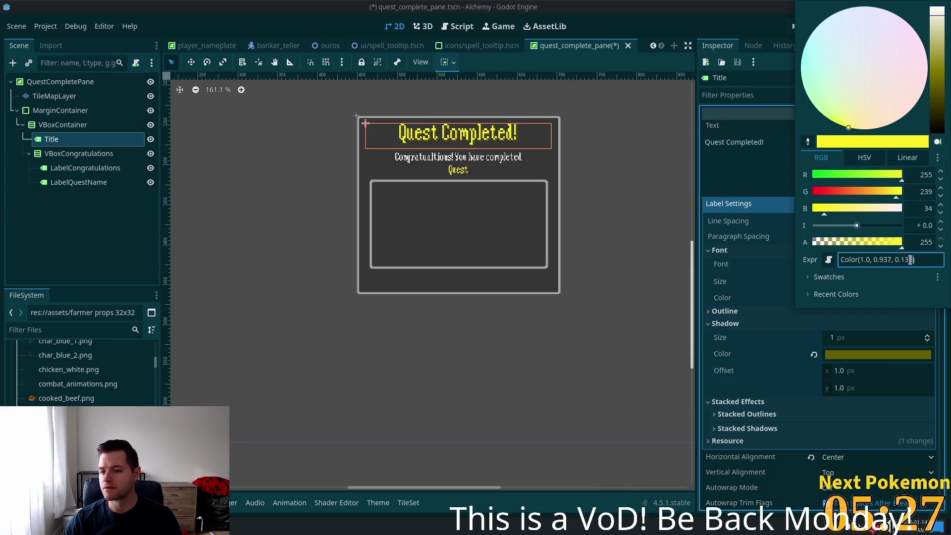
drag(911, 260, 863, 263)
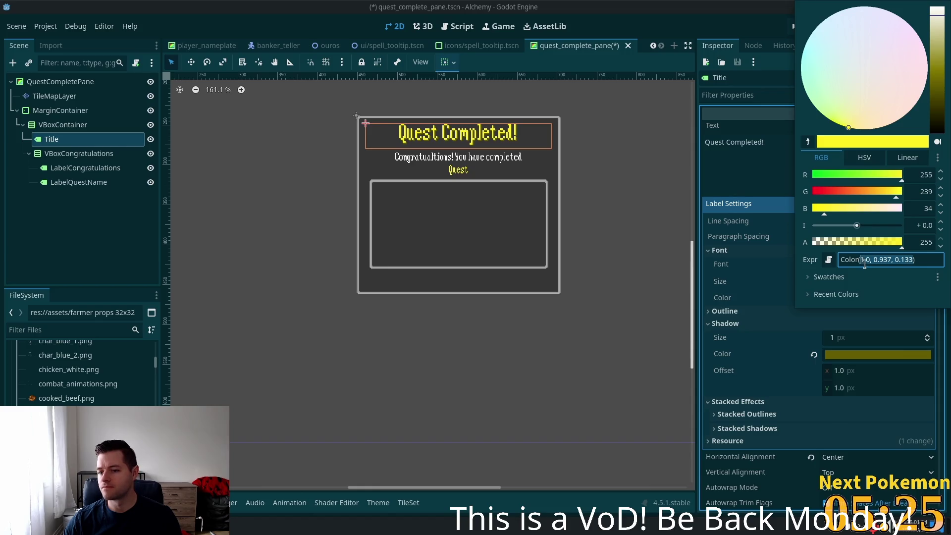
text(0, 0.7490196, 1, 1))
key(Tab)
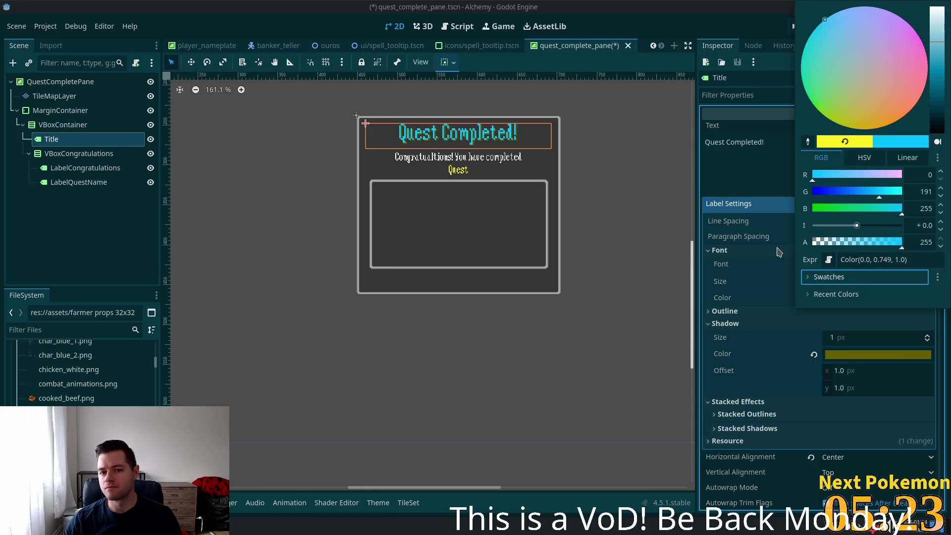
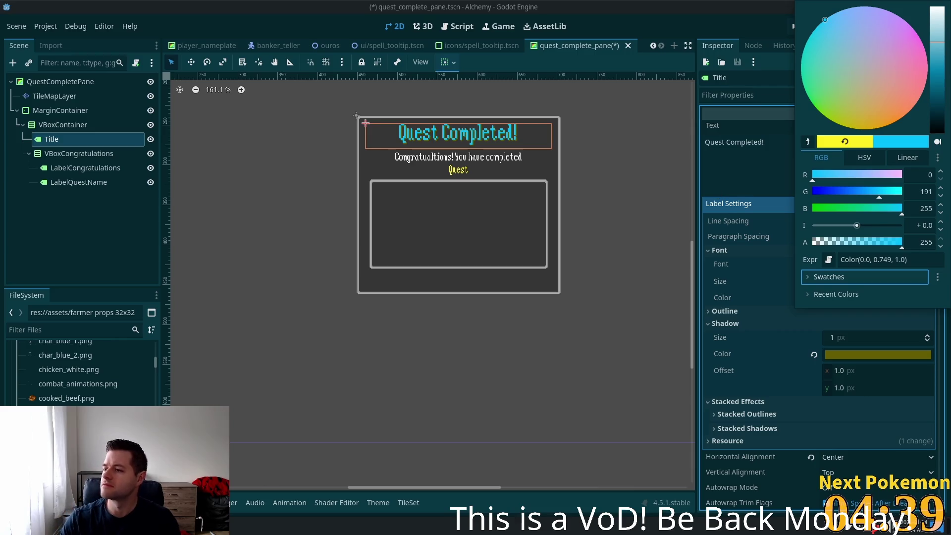
Close the colour picker and review the congratulations container and its two labels.
key(Escape)
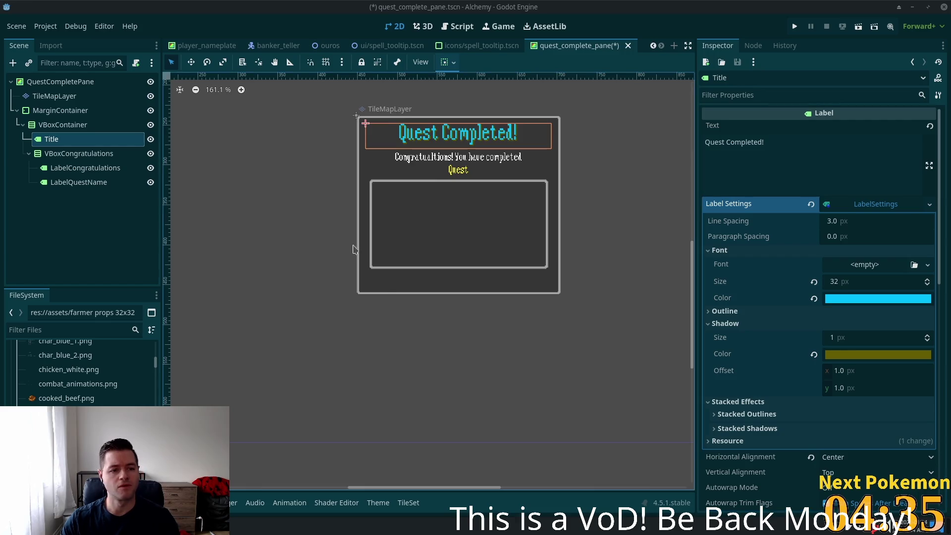
click(74, 154)
click(79, 167)
click(83, 183)
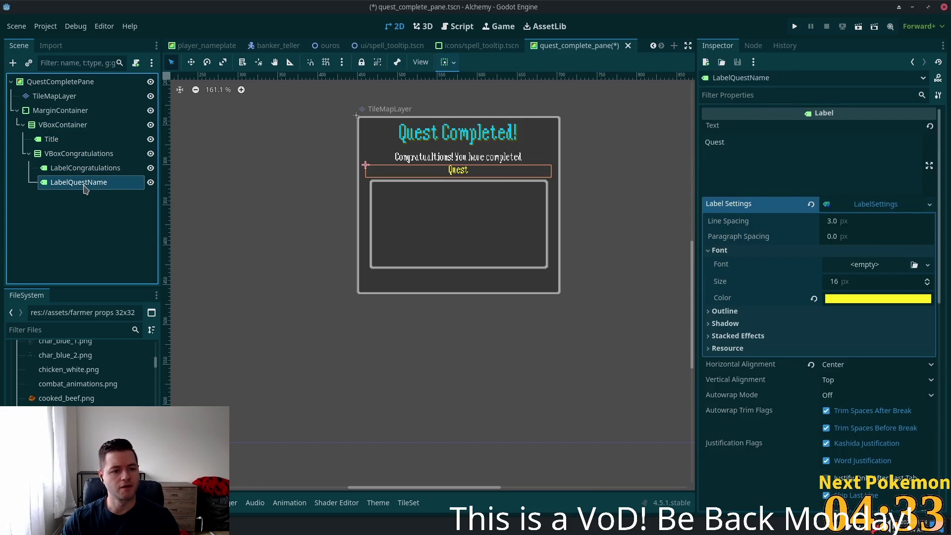
Collapse VBoxCongratulations and begin adding a child node under VBoxContainer.
click(64, 153)
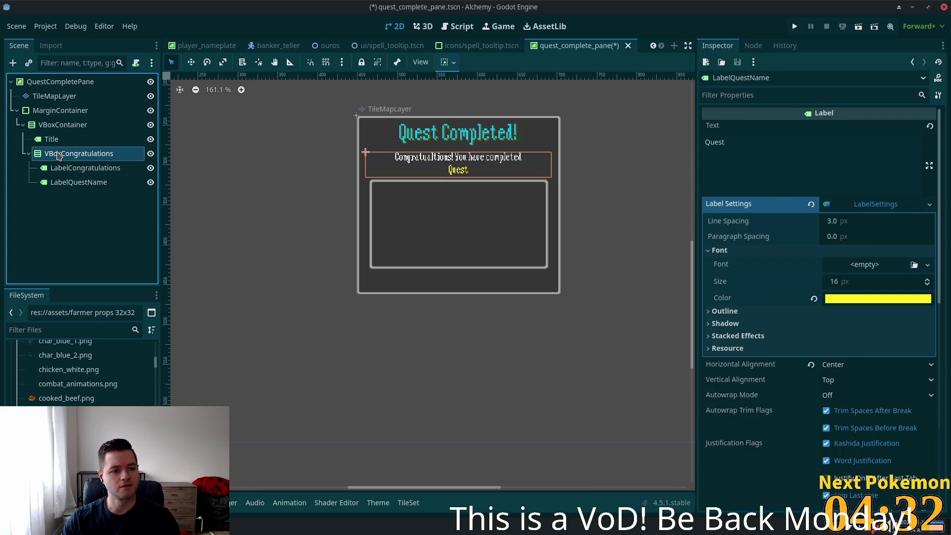
click(28, 154)
click(62, 125)
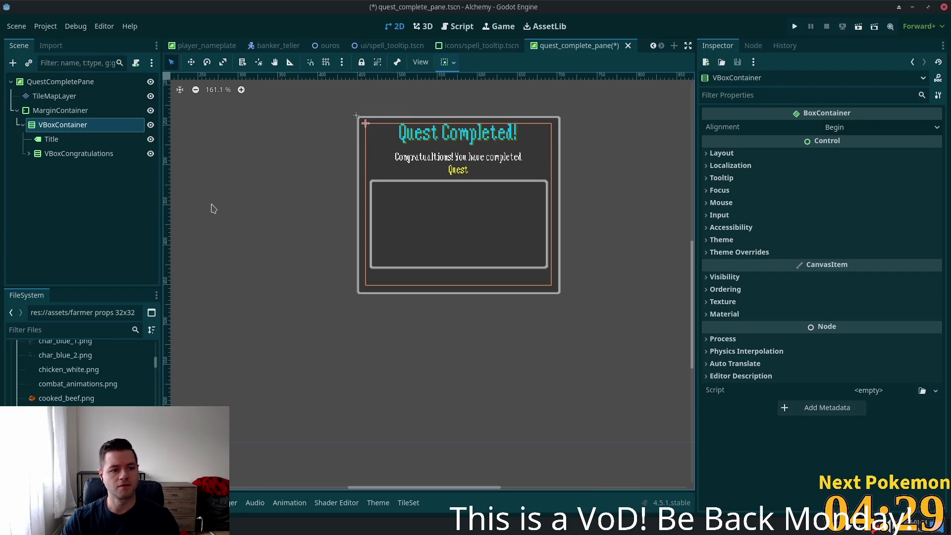
key(ctrl+a)
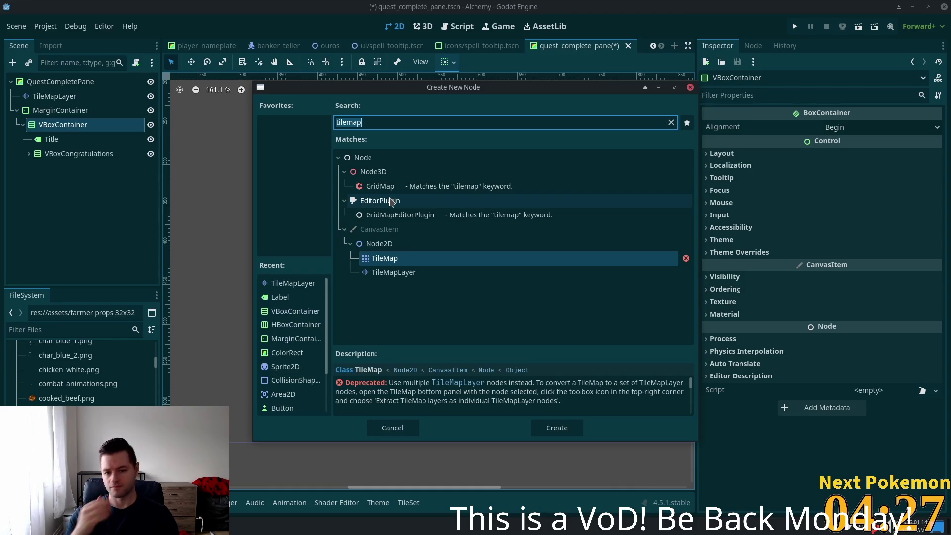
Create a Label under VBoxContainer and centre its text horizontally.
text(label)
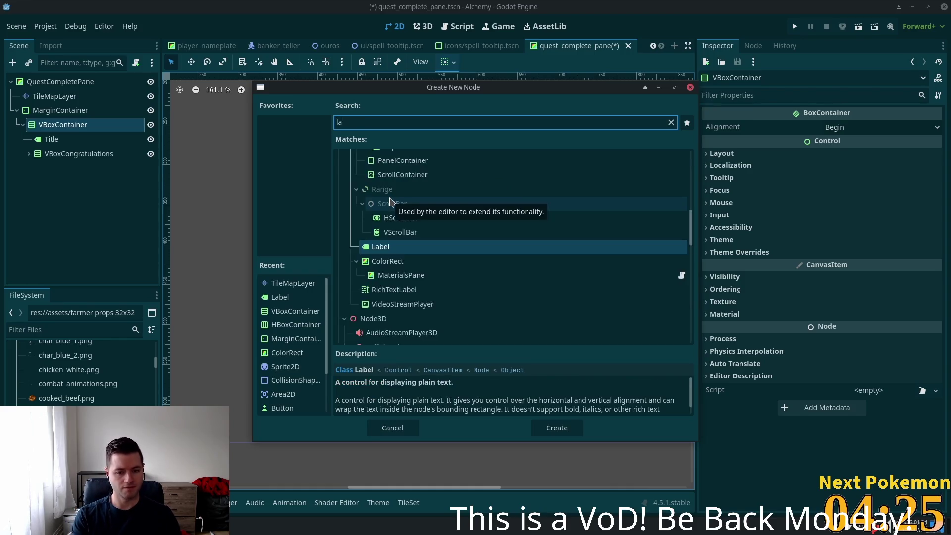
key(Return)
click(391, 201)
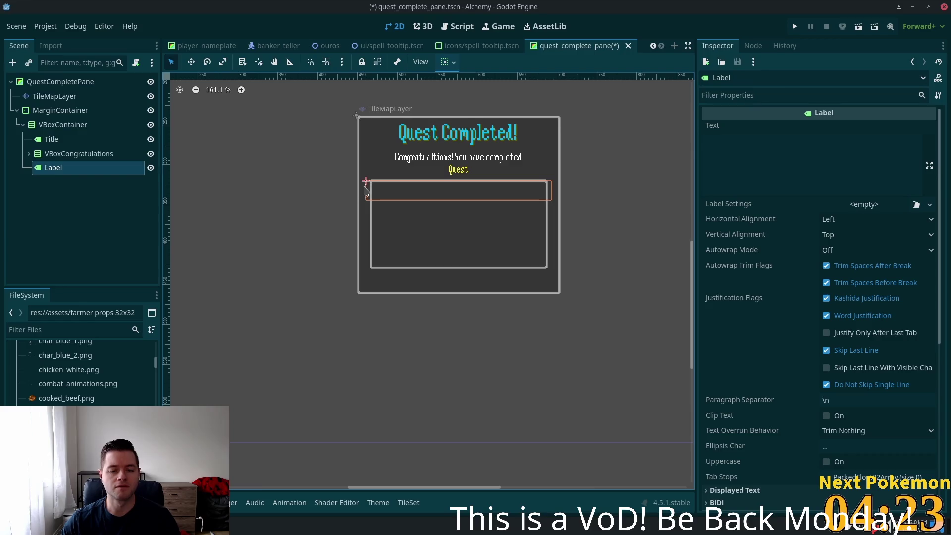
click(801, 144)
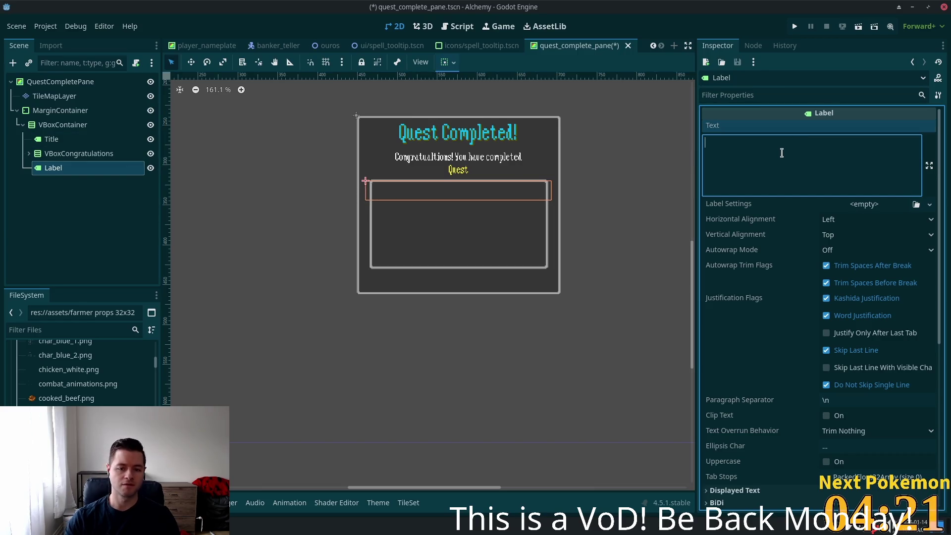
click(828, 235)
click(836, 230)
click(832, 220)
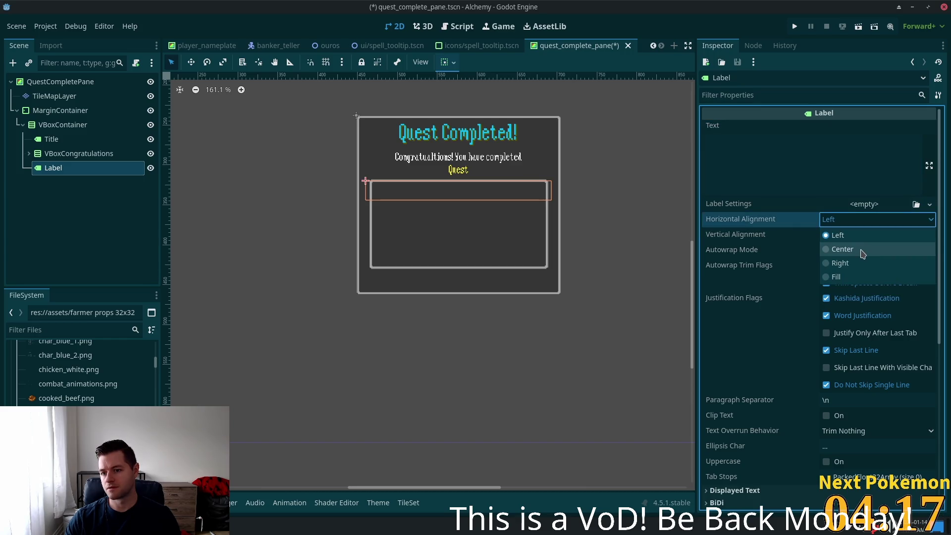
click(862, 251)
Set the new label's text to 'Rewards'.
click(723, 170)
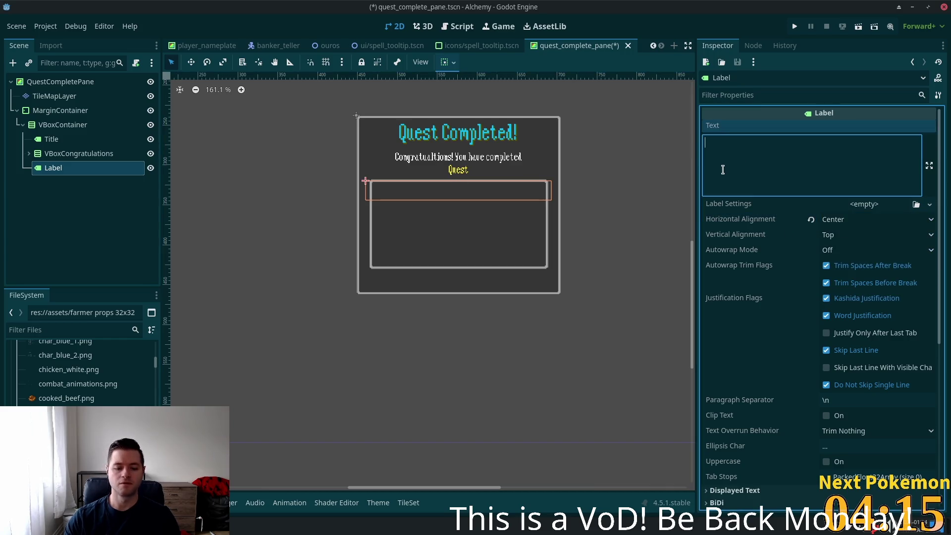
text(Reqwa)
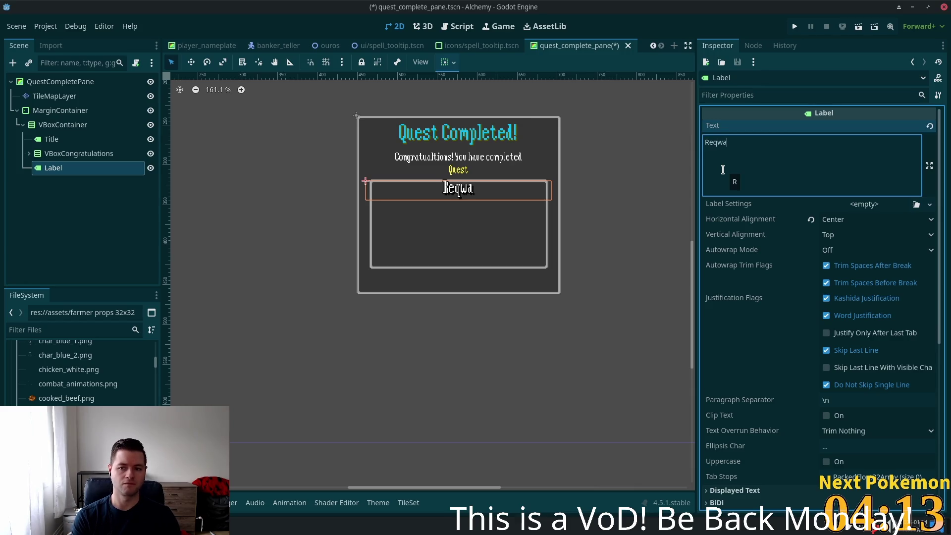
key(BackSpace)
key(BackSpace)
key(BackSpace)
text(wards)
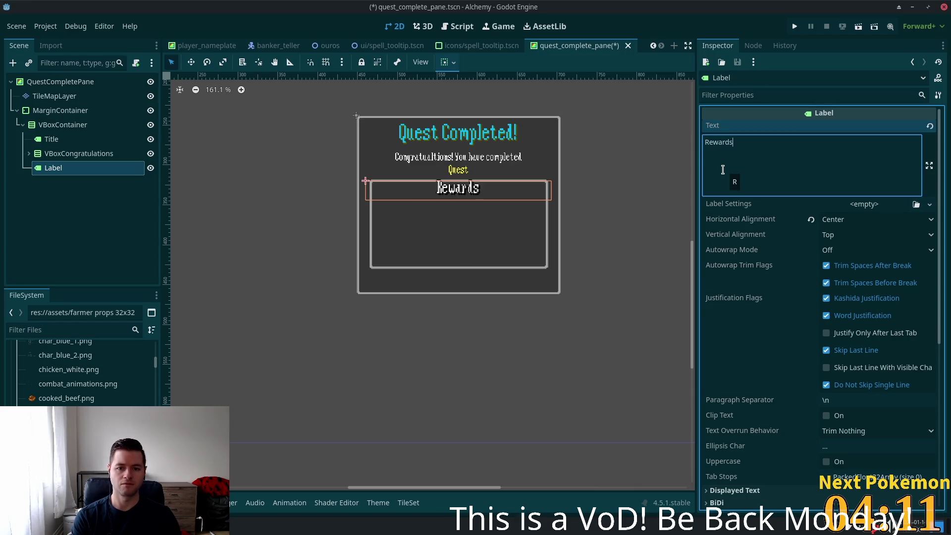
Set the label's vertical alignment to Bottom.
click(837, 235)
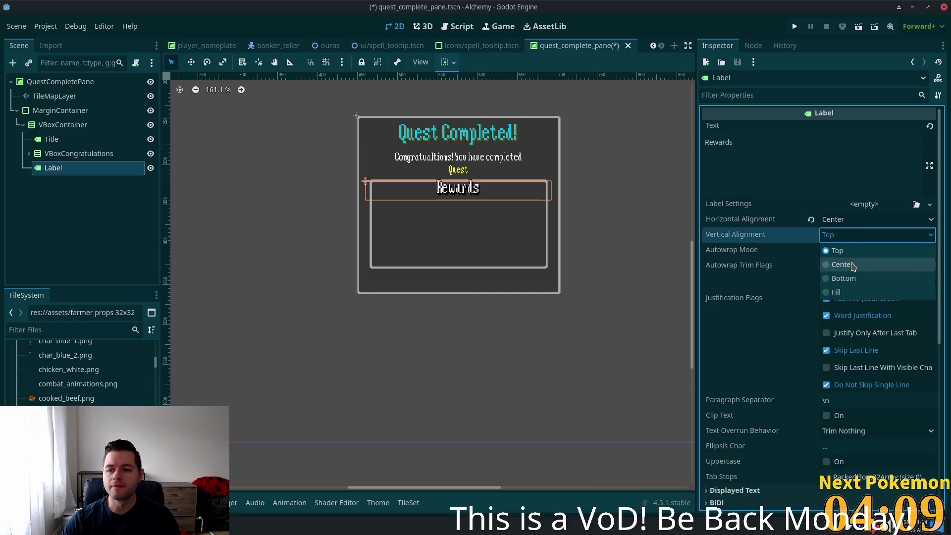
click(849, 277)
key(space)
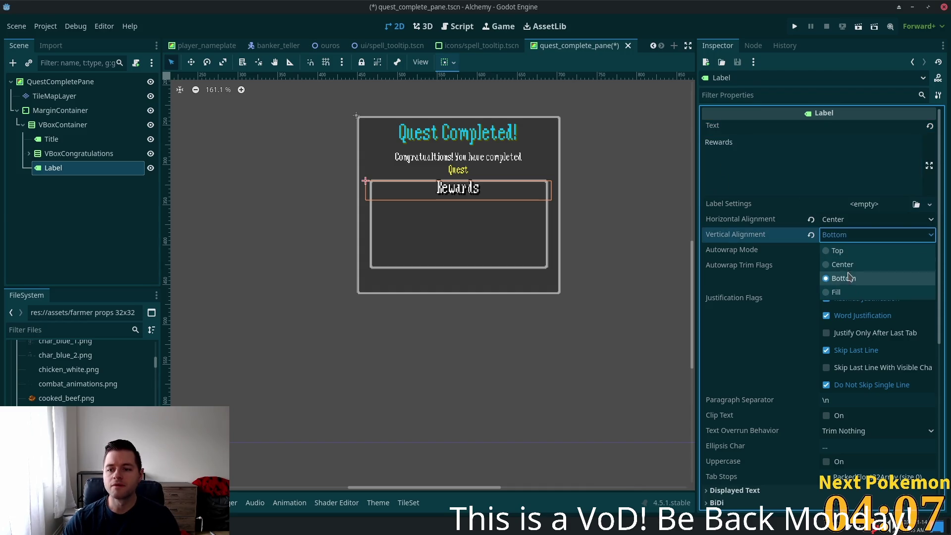
click(843, 291)
click(857, 237)
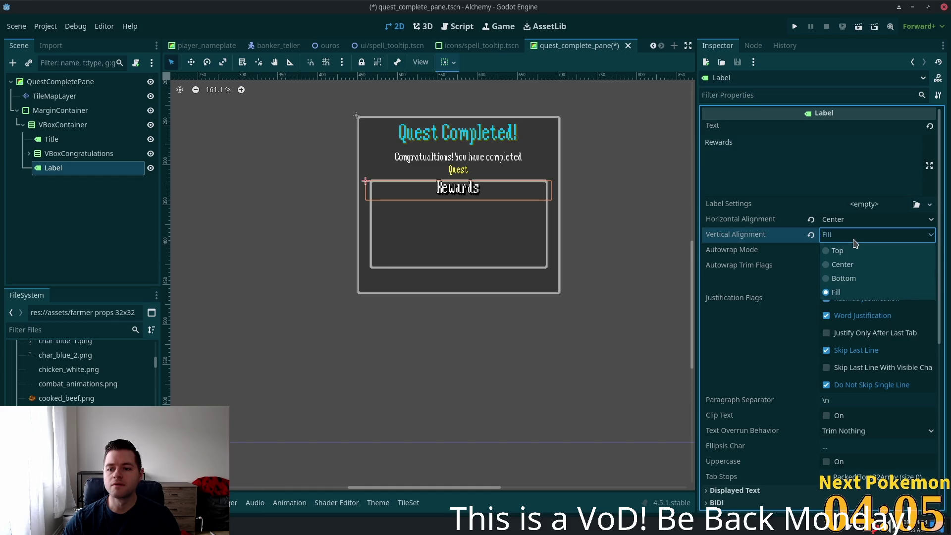
click(858, 279)
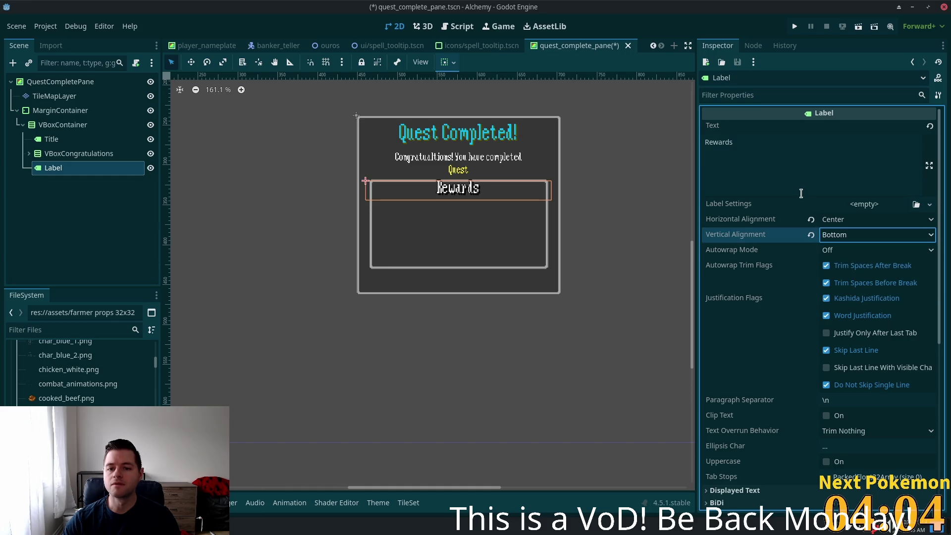
click(869, 207)
Give the Rewards label a new LabelSettings resource and start adjusting its spacing.
click(887, 231)
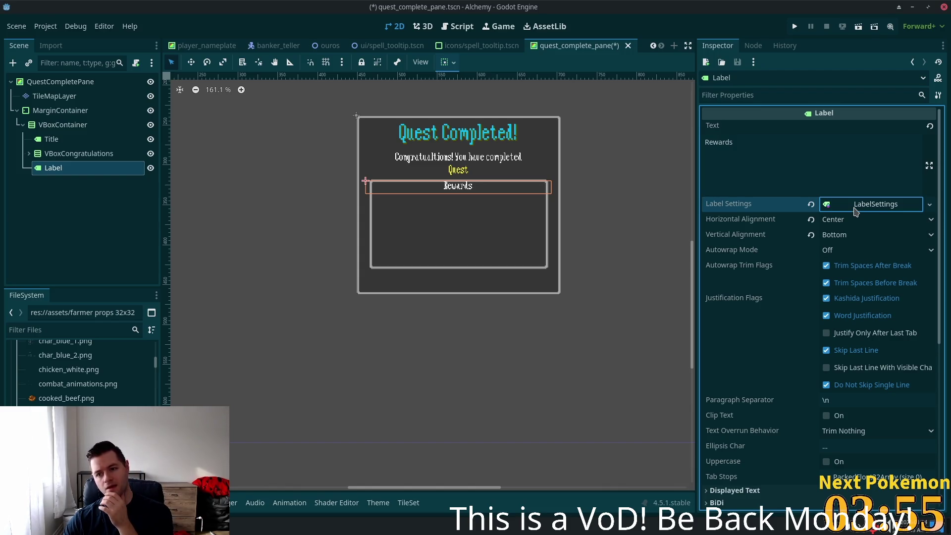
click(854, 208)
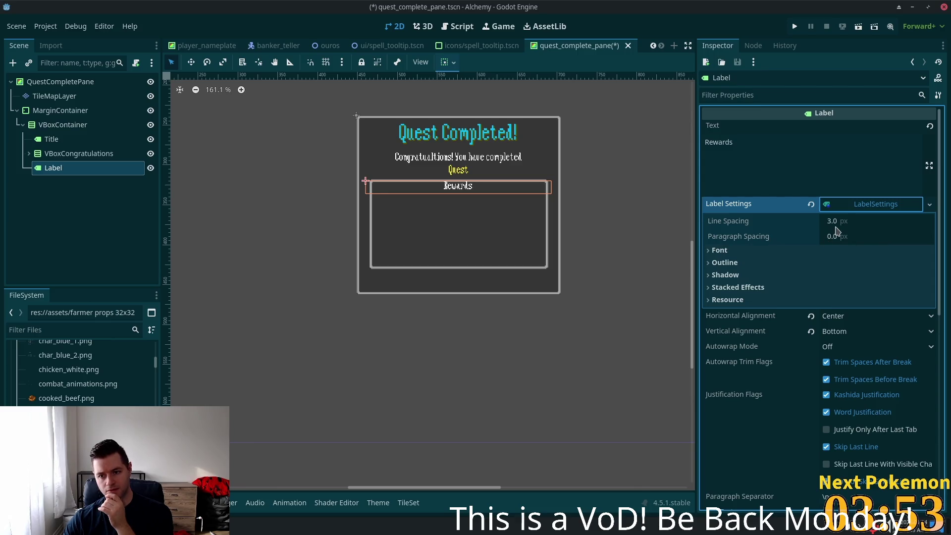
click(848, 238)
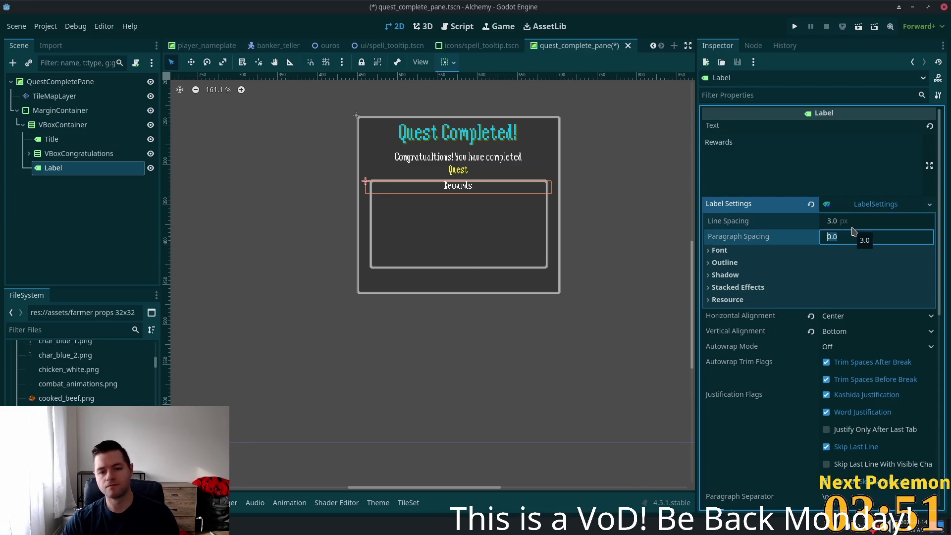
text(1)
key(Return)
text(8)
key(shift+Tab)
Set line spacing and paragraph spacing both to 0, then expand the Font section.
text(16)
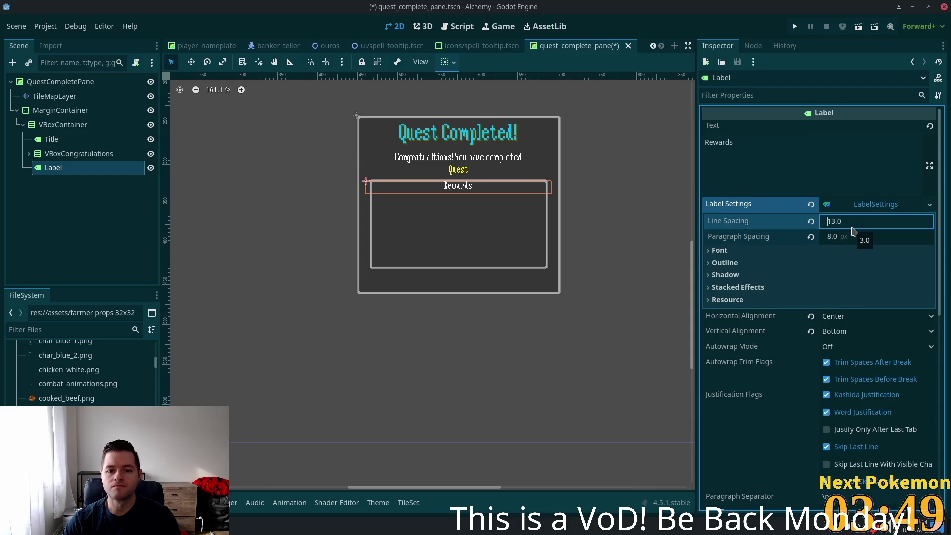
key(Down)
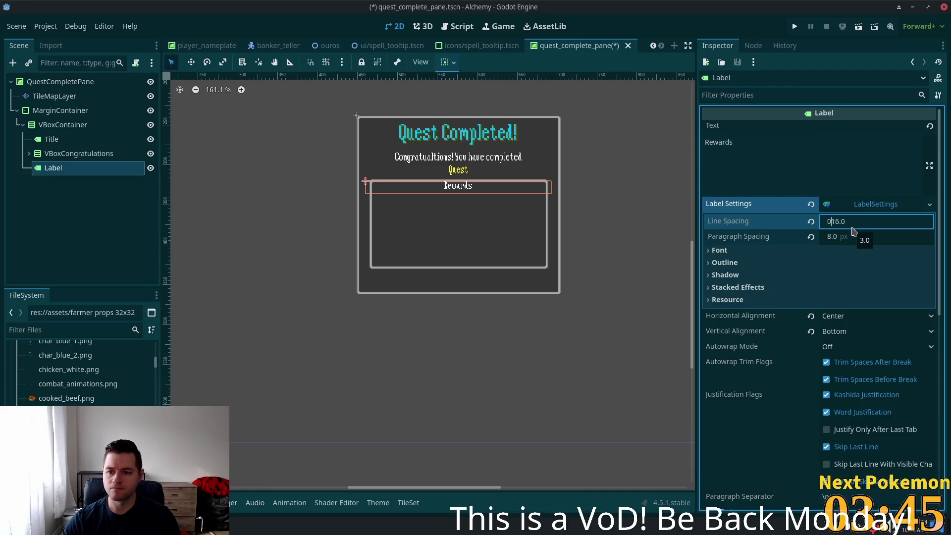
key(Delete)
key(Delete)
key(Delete)
key(Tab)
text(0)
key(Tab)
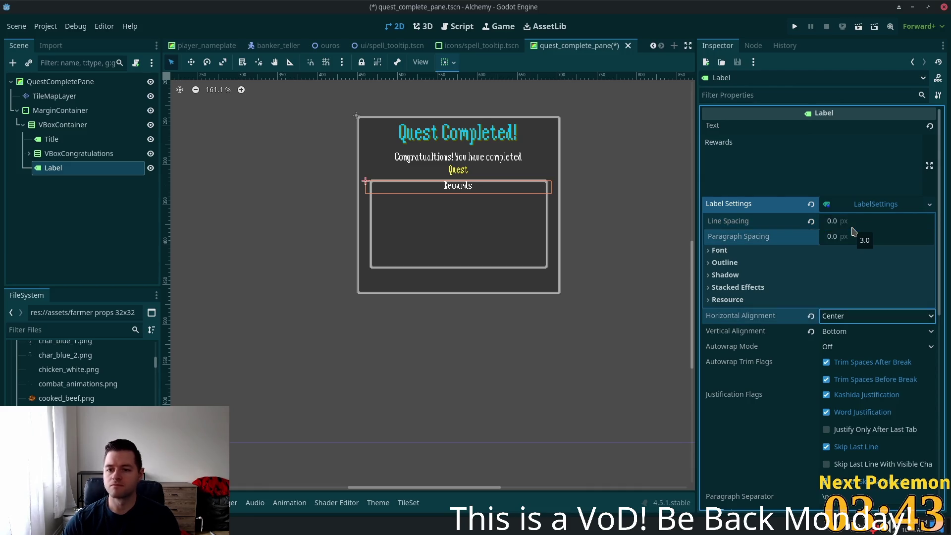
click(720, 251)
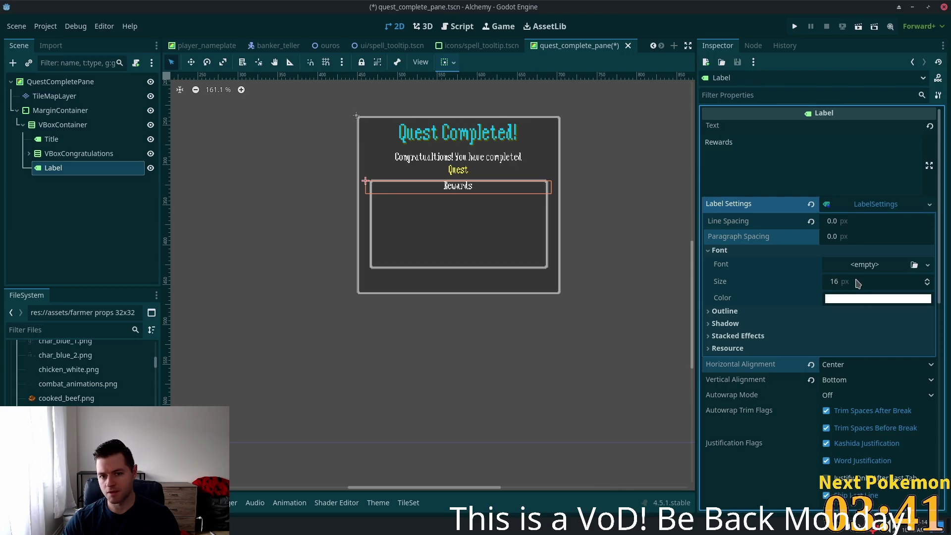
mouse_move(853, 281)
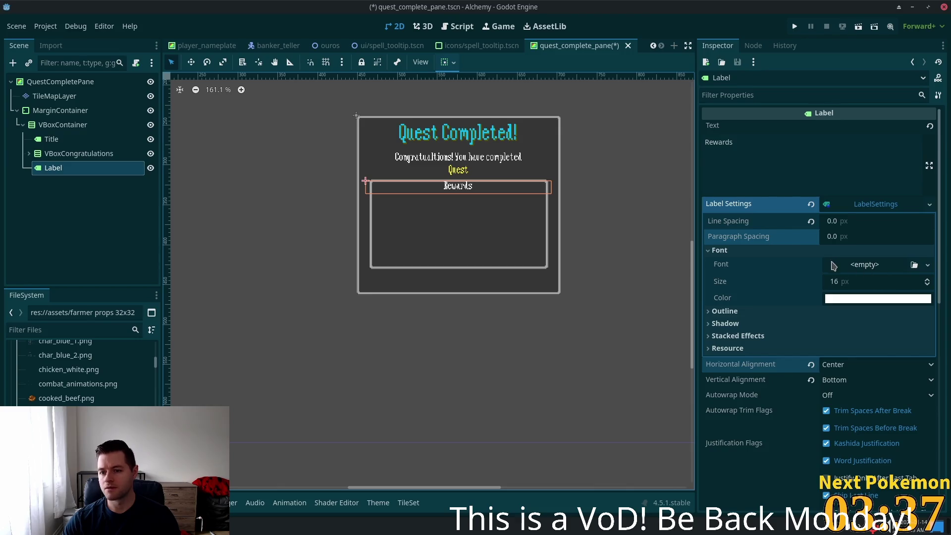
Set the Rewards font colour to Color(0.0, 0.749, 1.0) through the expression field.
click(877, 299)
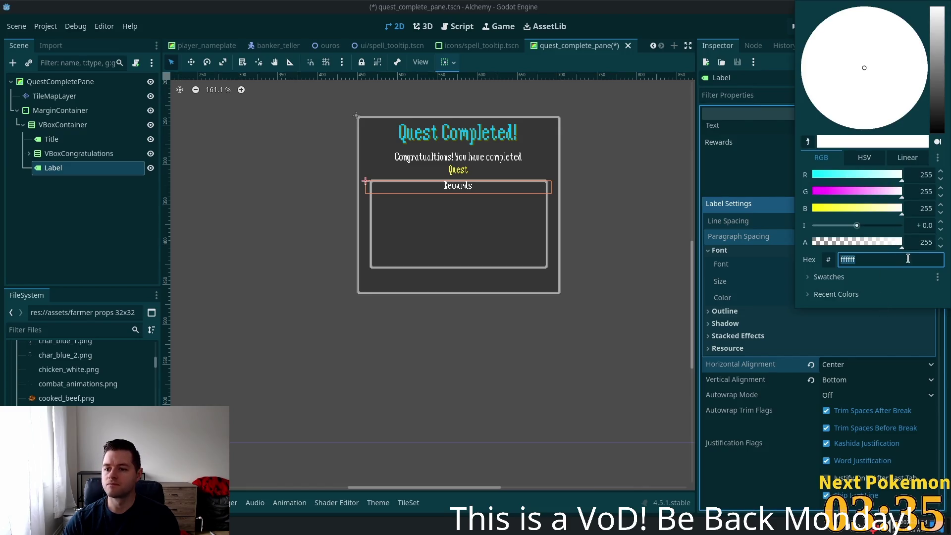
click(827, 260)
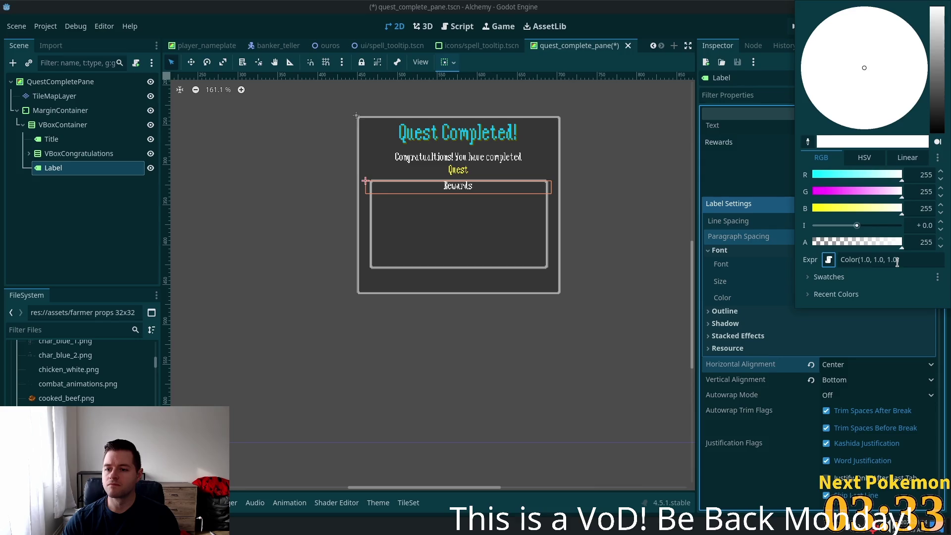
click(859, 259)
key(ctrl+a)
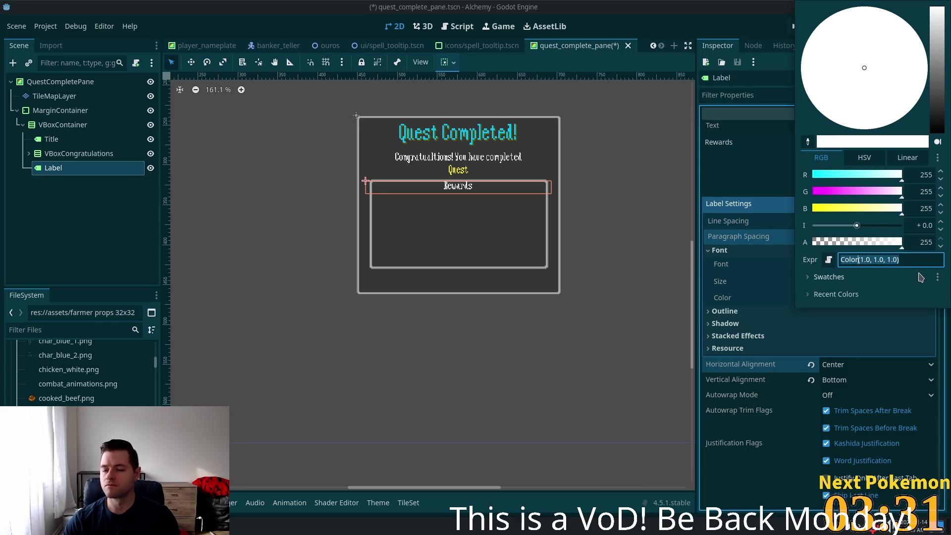
text(Color(0, 0.7490196, 1, 1))
key(Return)
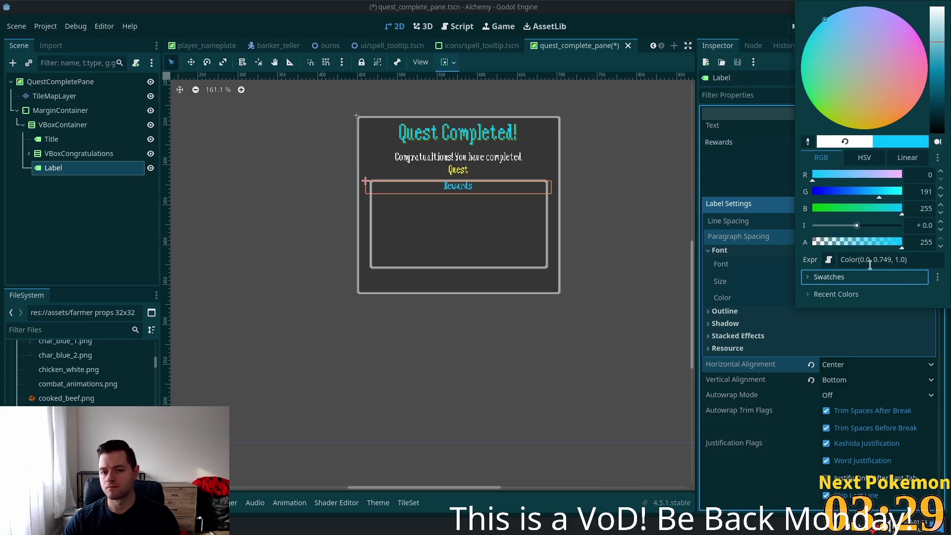
click(799, 326)
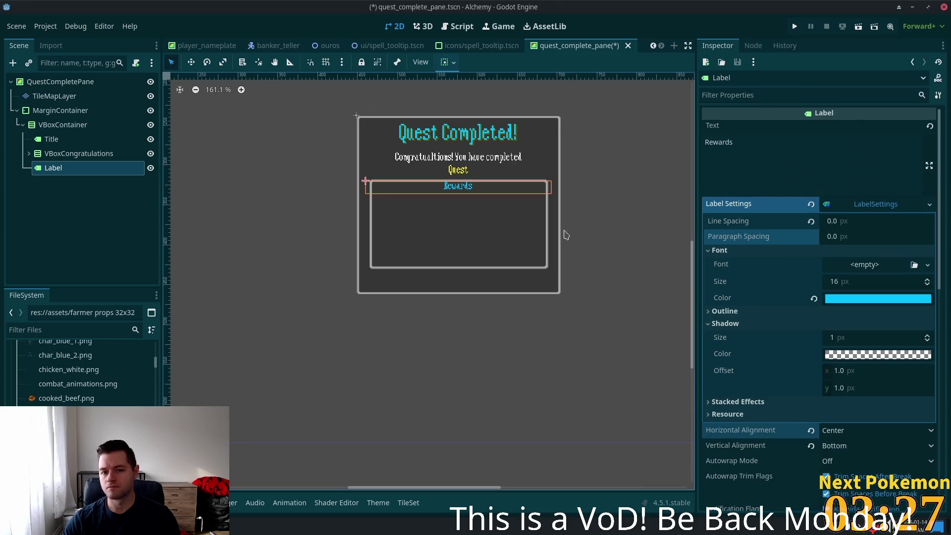
scroll(783, 391, down, 3)
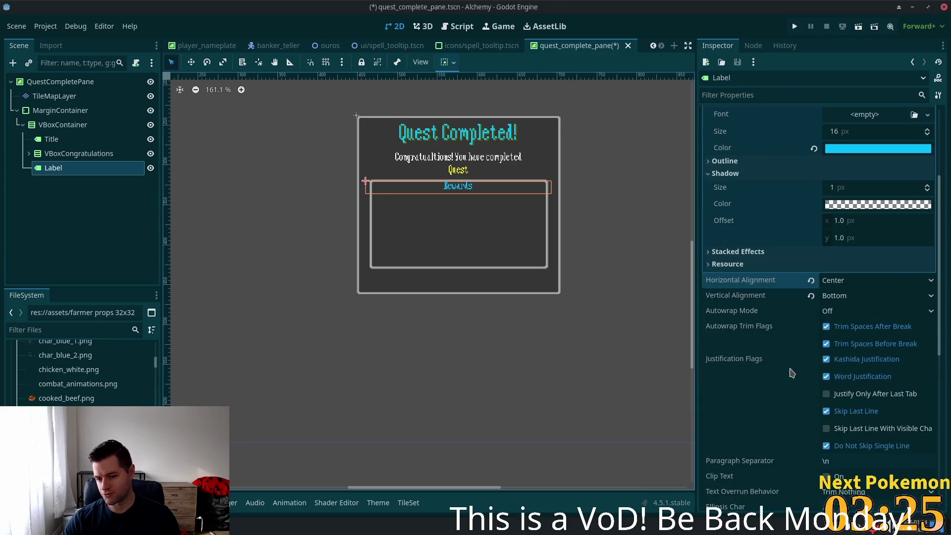
Expand the Rewards label's Layout properties and custom minimum size fields.
click(711, 253)
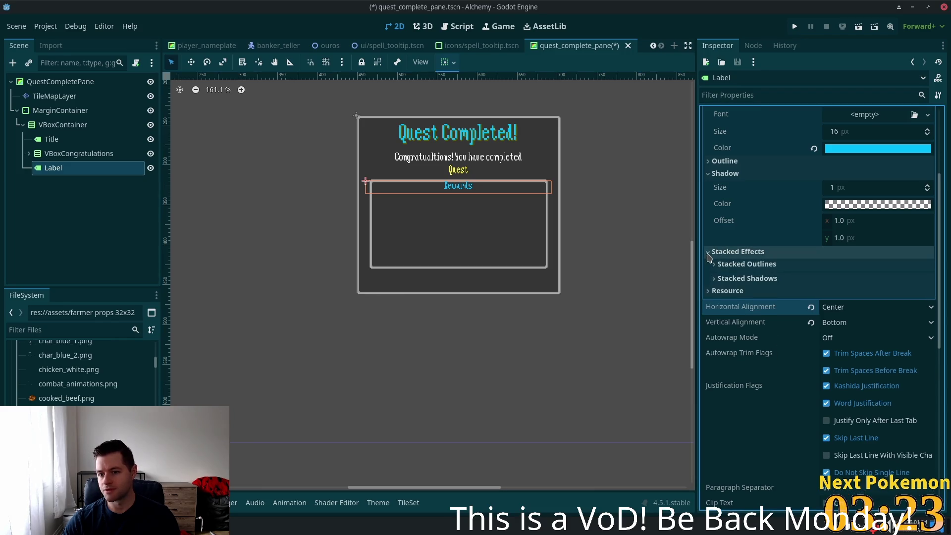
click(711, 253)
scroll(793, 277, up, 2)
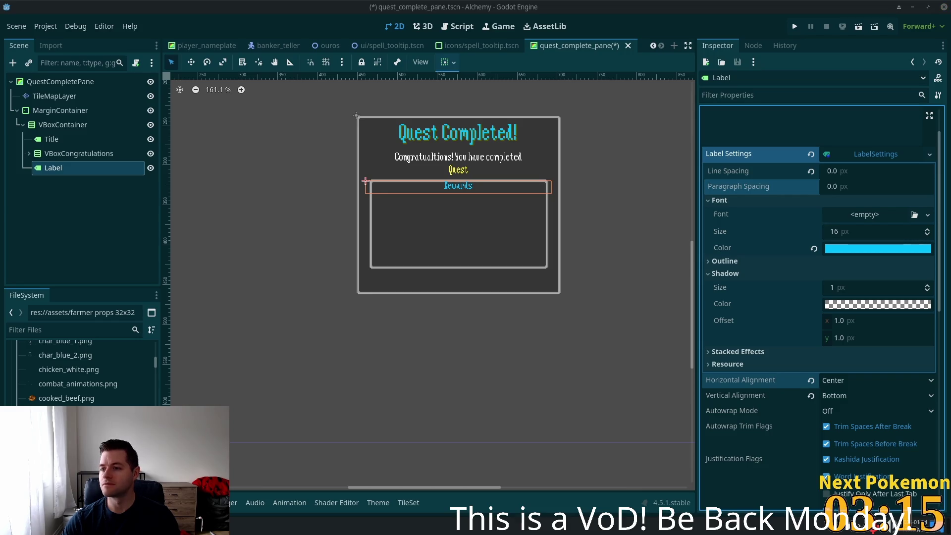
scroll(806, 248, down, 4)
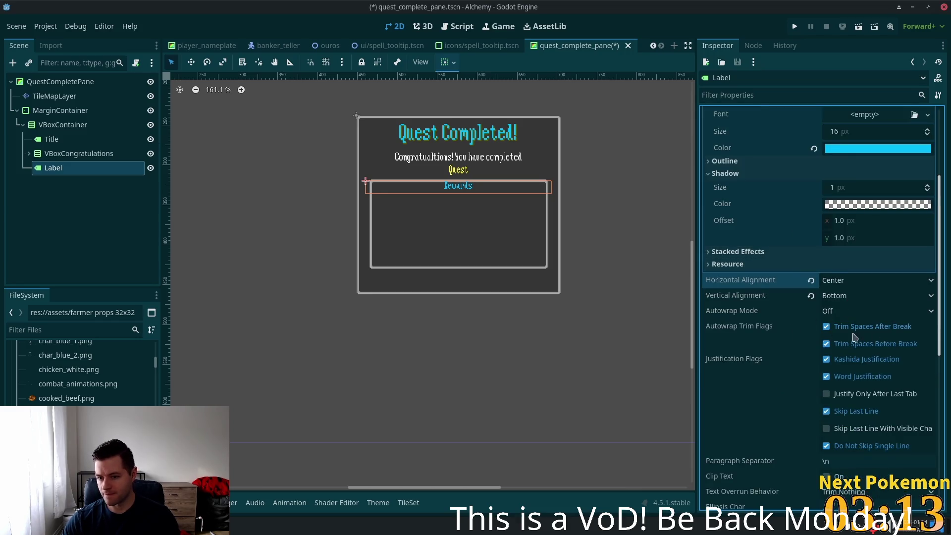
scroll(852, 337, down, 8)
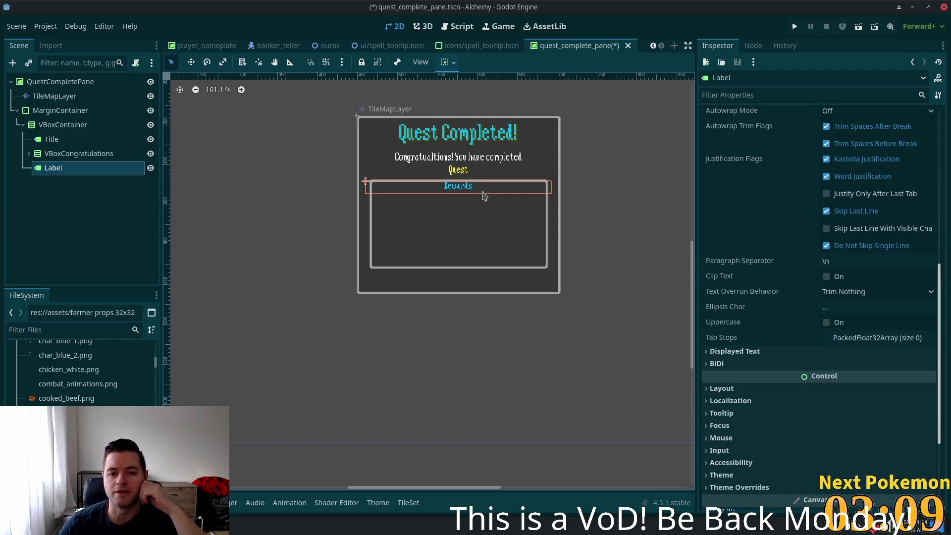
scroll(832, 342, down, 4)
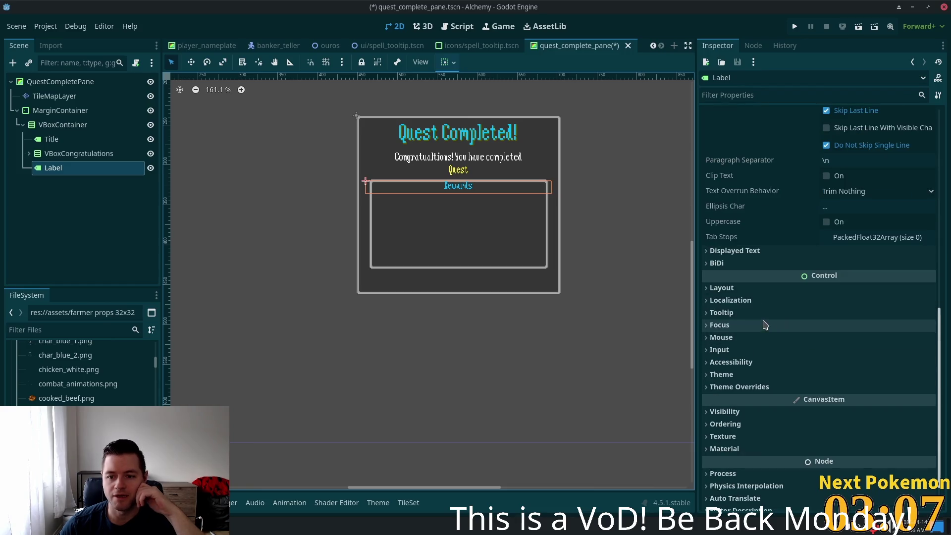
click(718, 288)
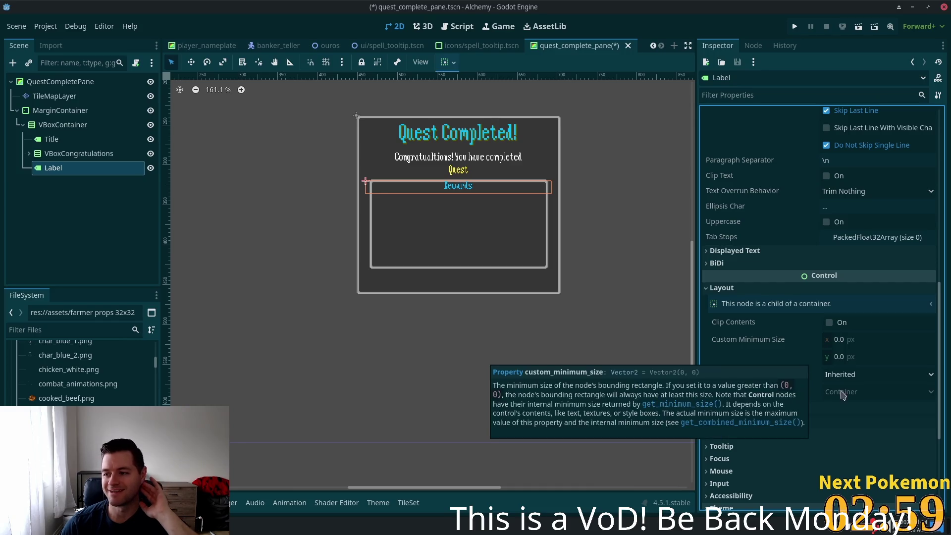
click(856, 341)
click(861, 357)
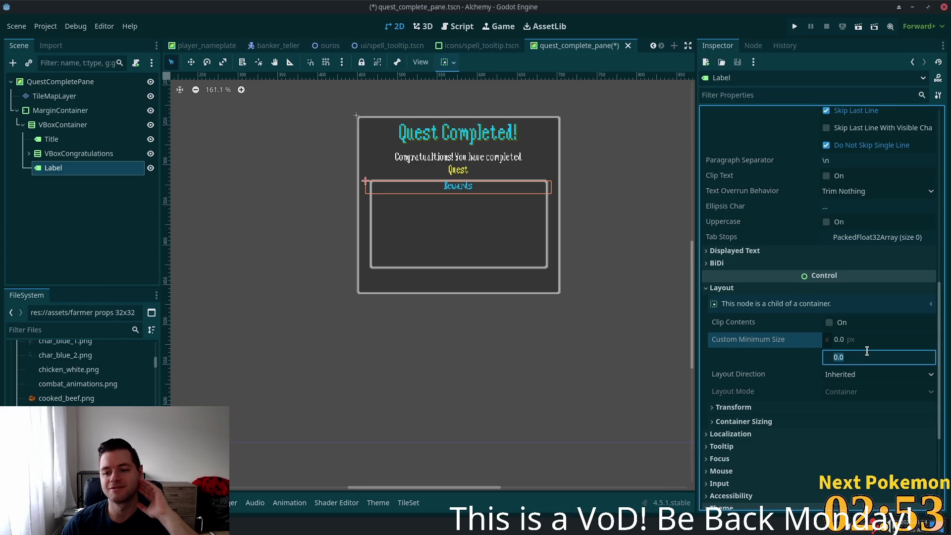
Change the label's vertical container sizing from Shrink Center to Fill.
click(763, 422)
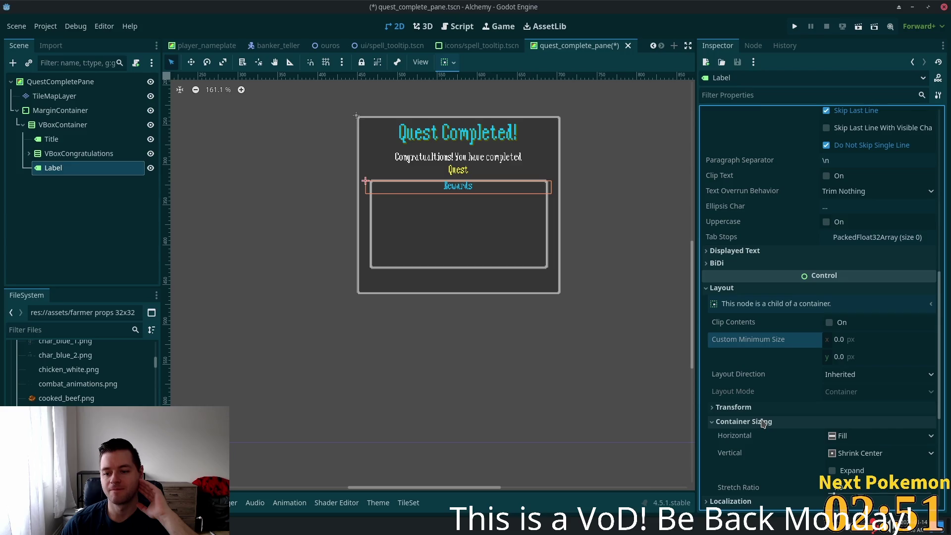
scroll(768, 391, down, 2)
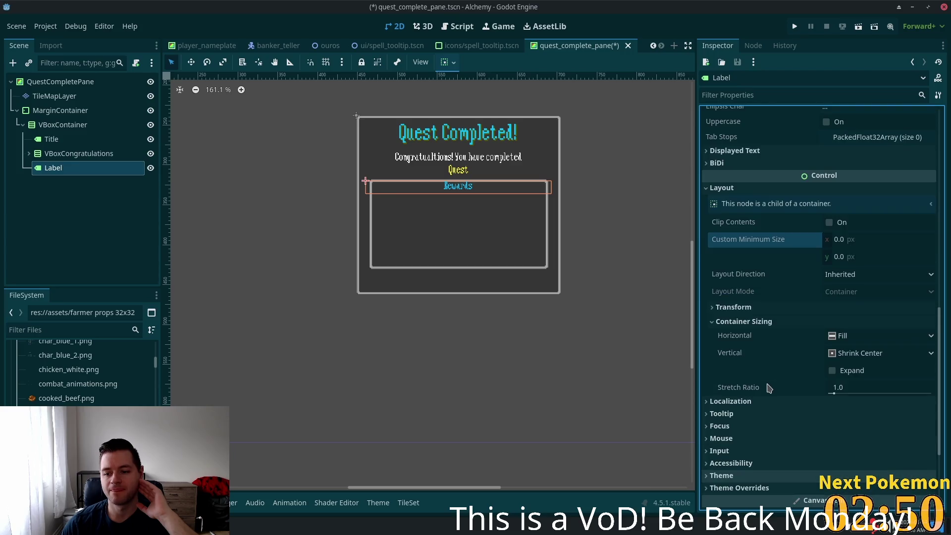
click(851, 353)
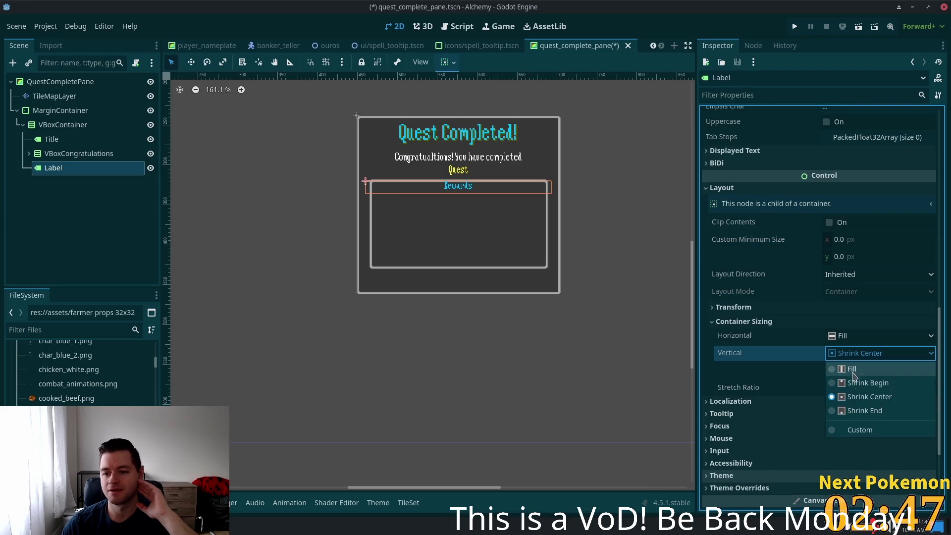
click(850, 413)
click(854, 354)
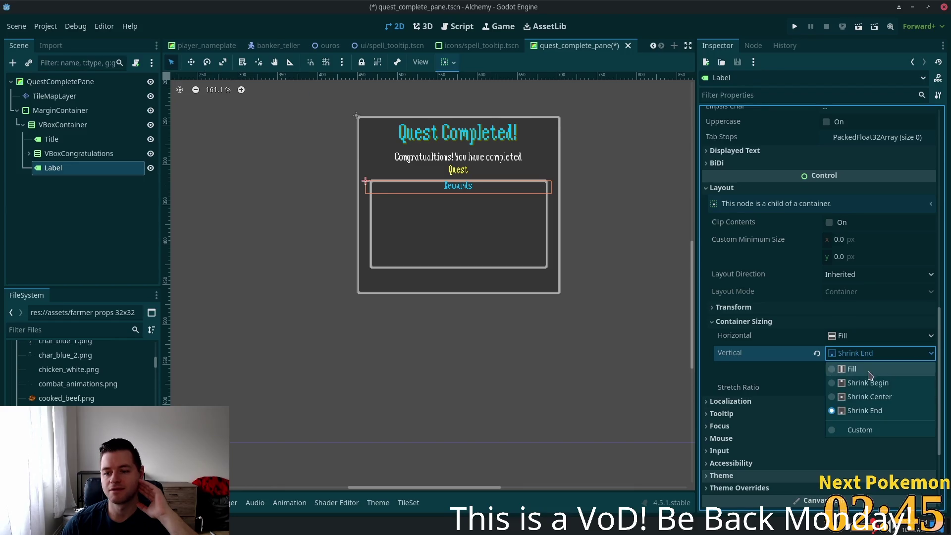
click(852, 372)
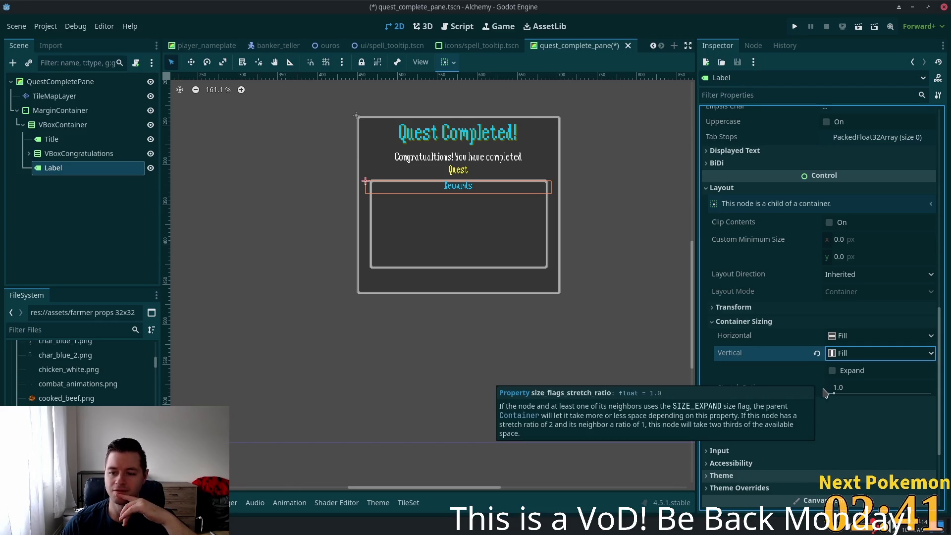
click(751, 305)
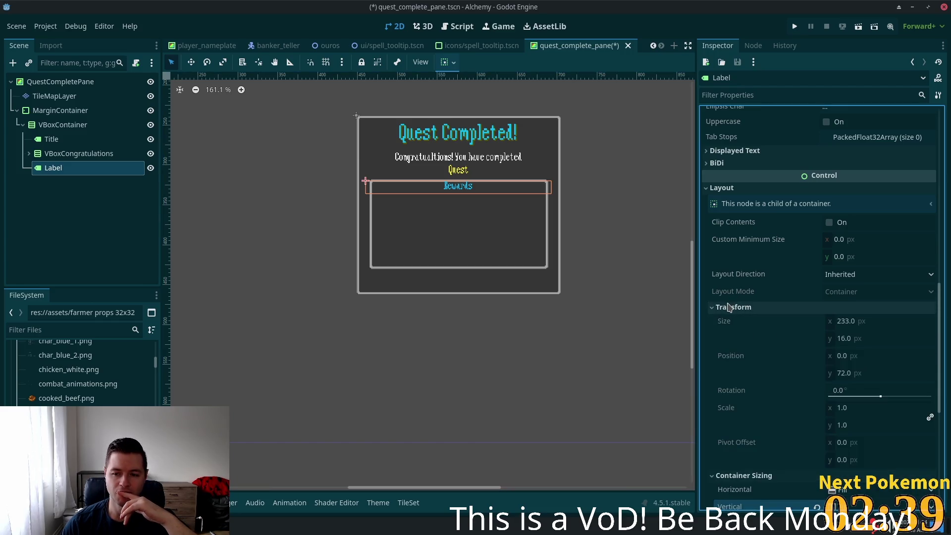
Set the Rewards label's custom minimum height to 22 px, making it 233 × 22.
click(858, 376)
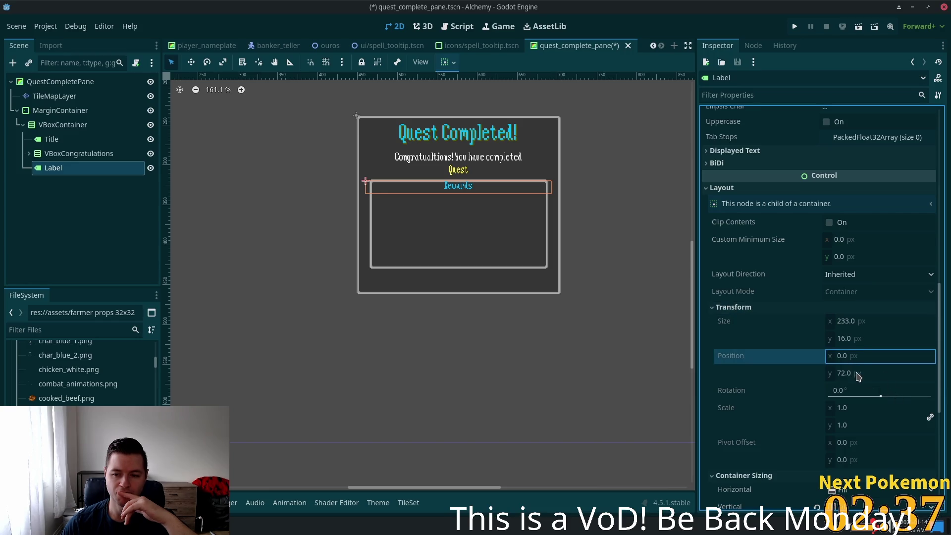
click(850, 258)
key(Up)
key(Up)
key(Up)
key(Up)
key(Up)
key(Up)
key(Up)
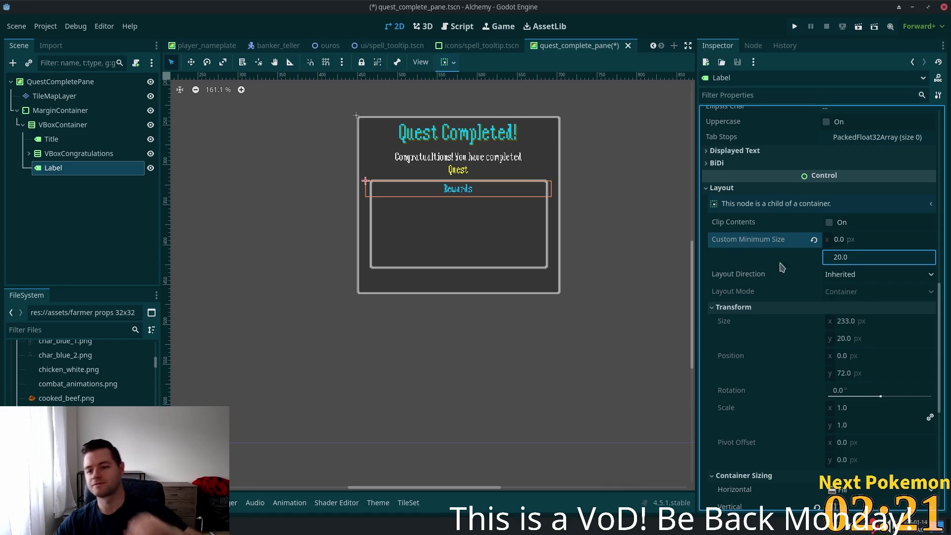
click(772, 275)
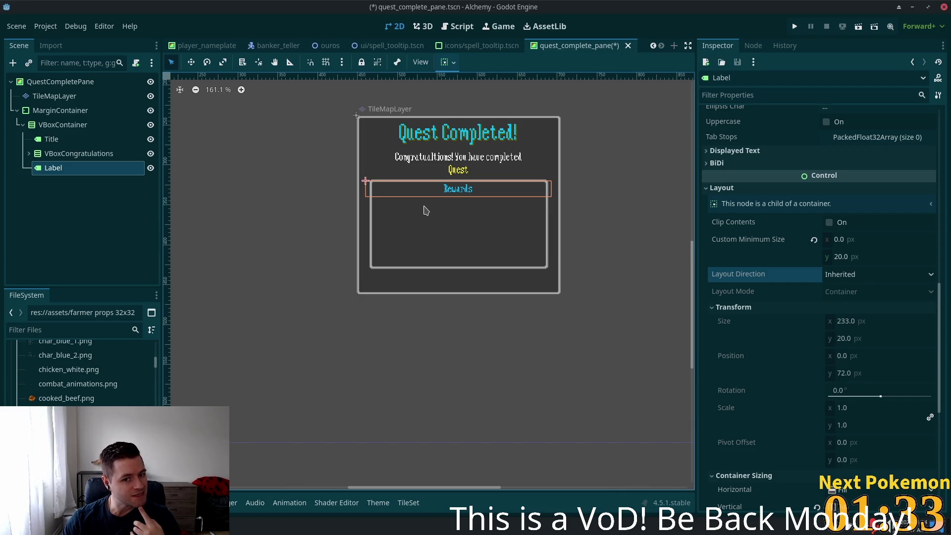
click(854, 256)
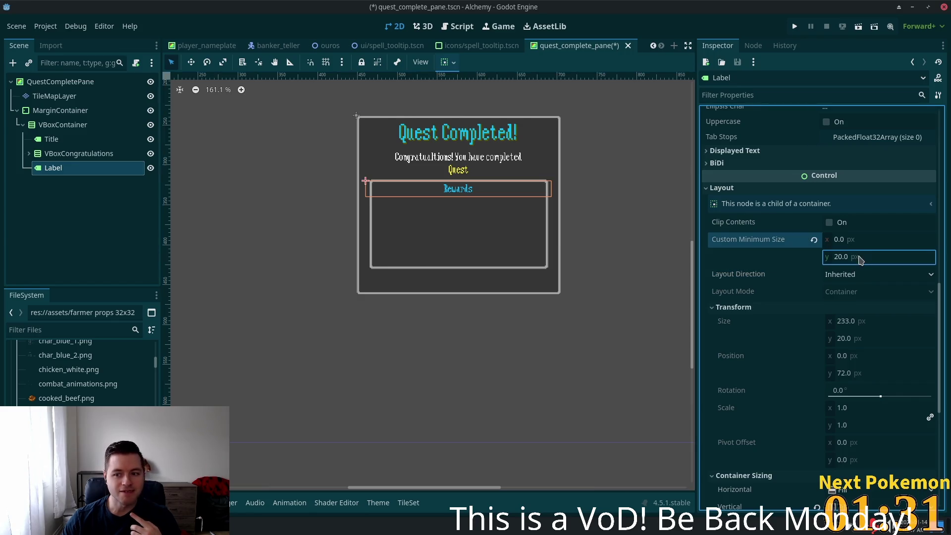
key(Up)
key(Up)
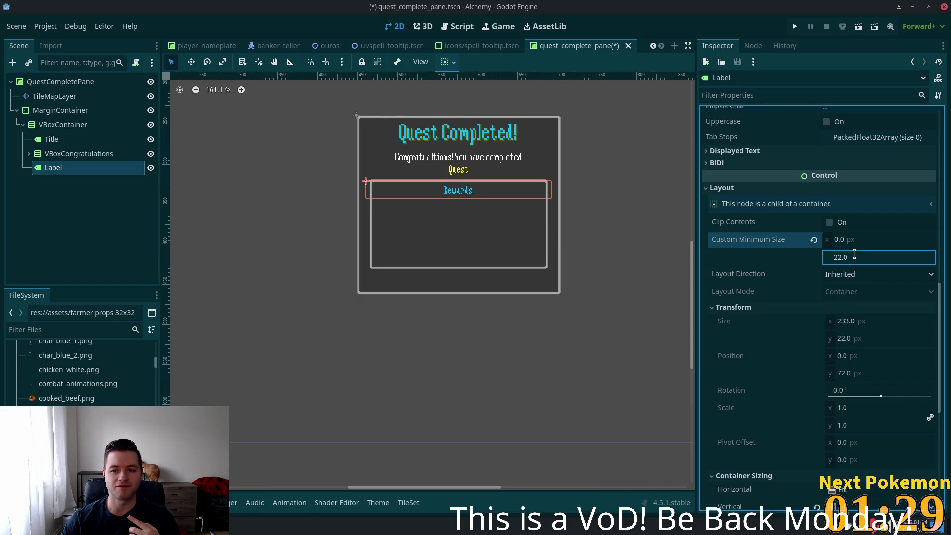
key(Up)
key(Up)
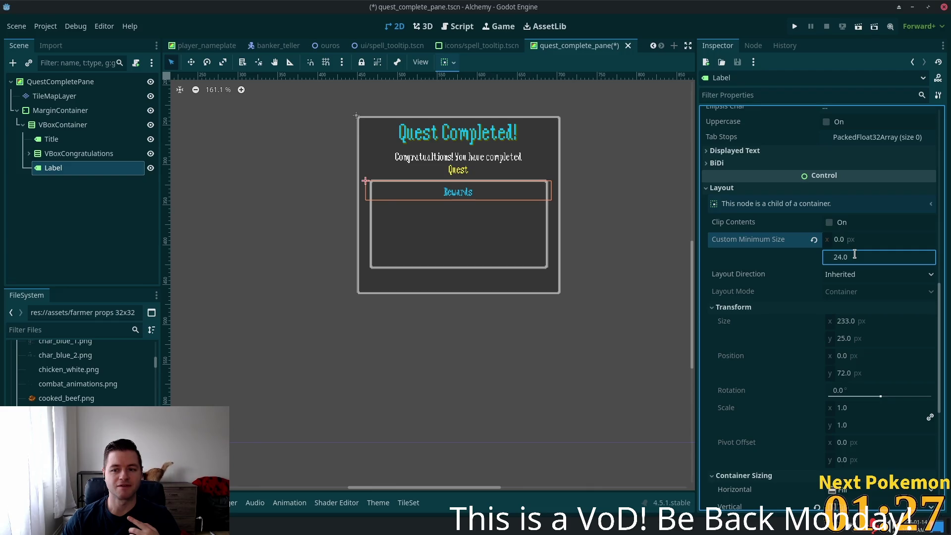
key(Down)
key(Down)
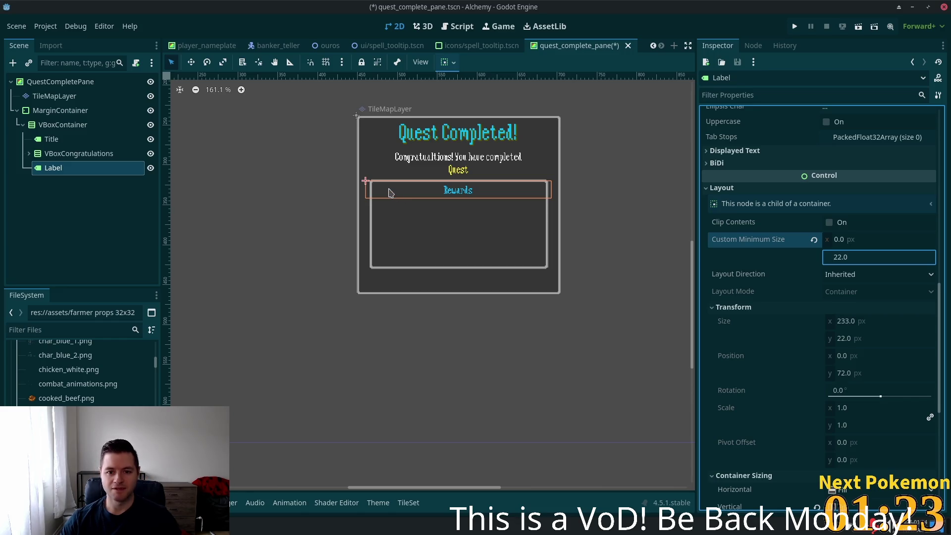
click(69, 116)
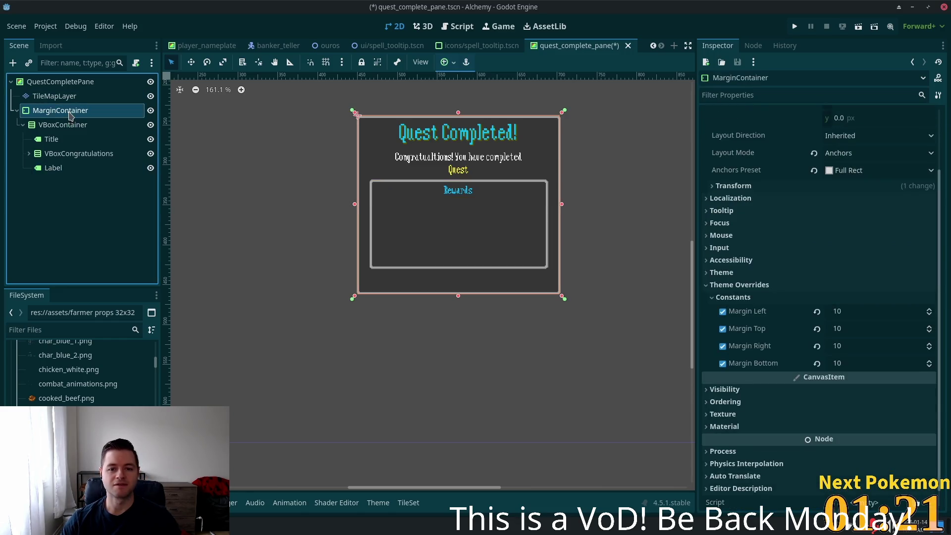
Select the TileMapLayer and zoom and pan to centre the Quest Completed panel.
click(48, 81)
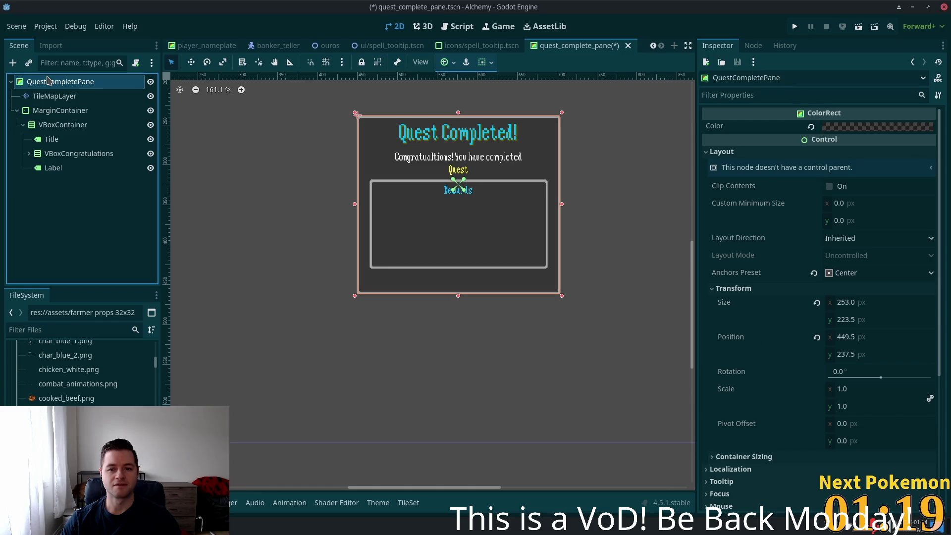
click(44, 96)
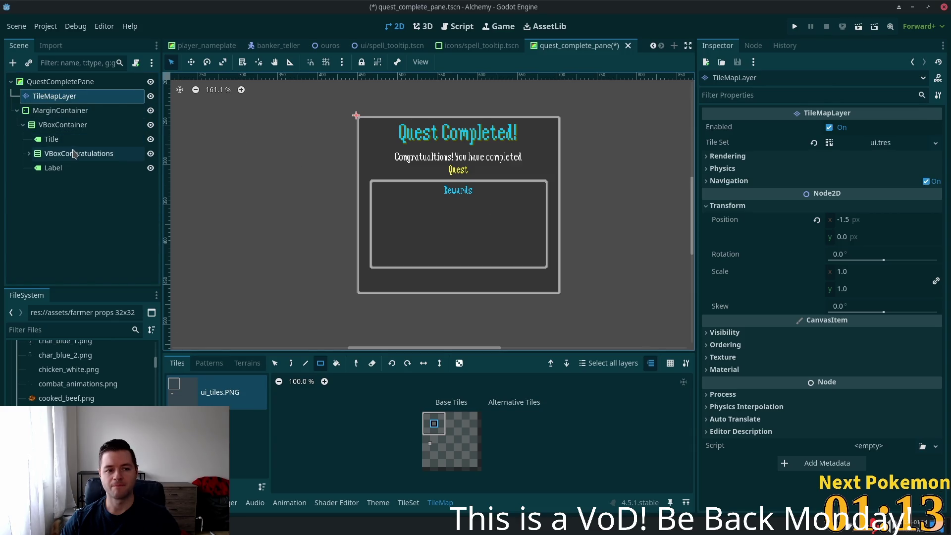
scroll(327, 169, up, 3)
drag(326, 169, 267, 169)
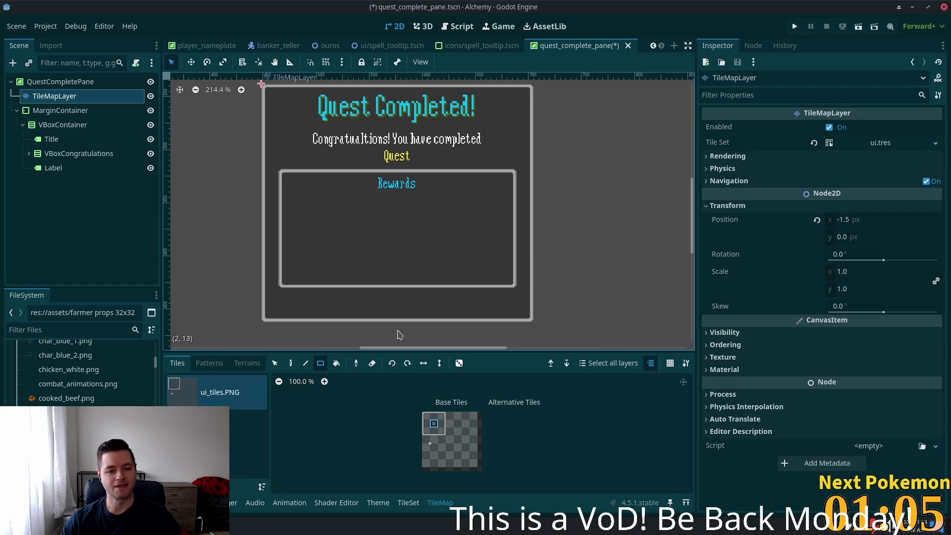
click(79, 166)
click(51, 125)
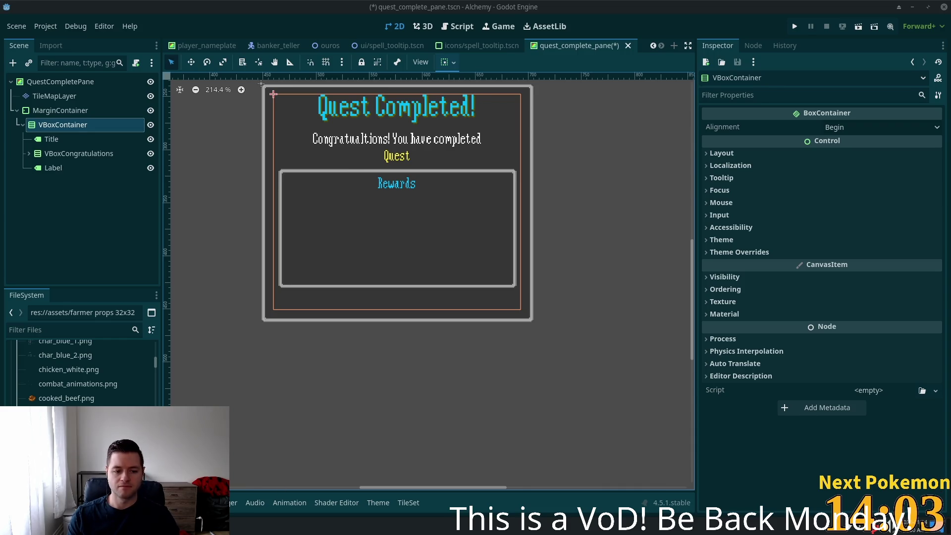
Search the PokemonCommunityGame collection for Pachirisu, then return to the Godot editor.
key(alt+Tab)
drag(565, 209, 532, 155)
click(305, 158)
text(pachi)
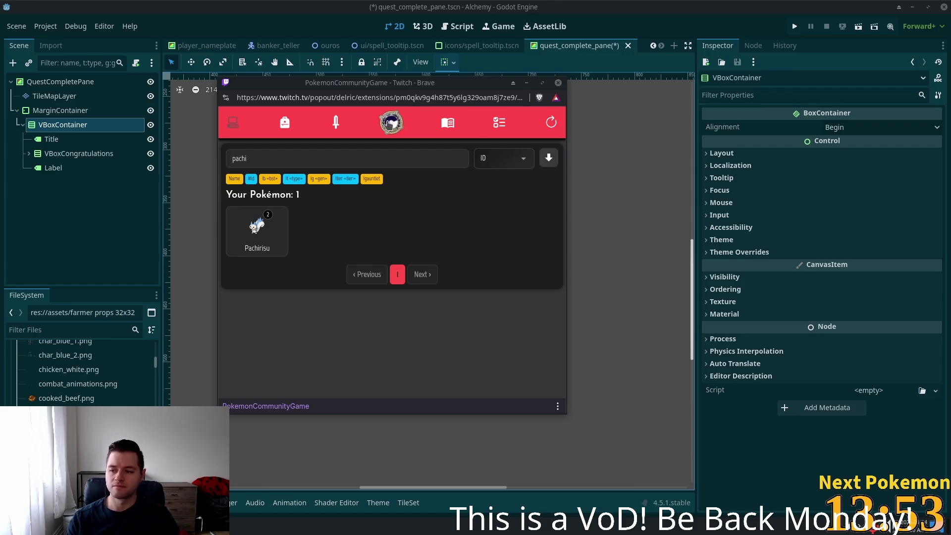
click(632, 10)
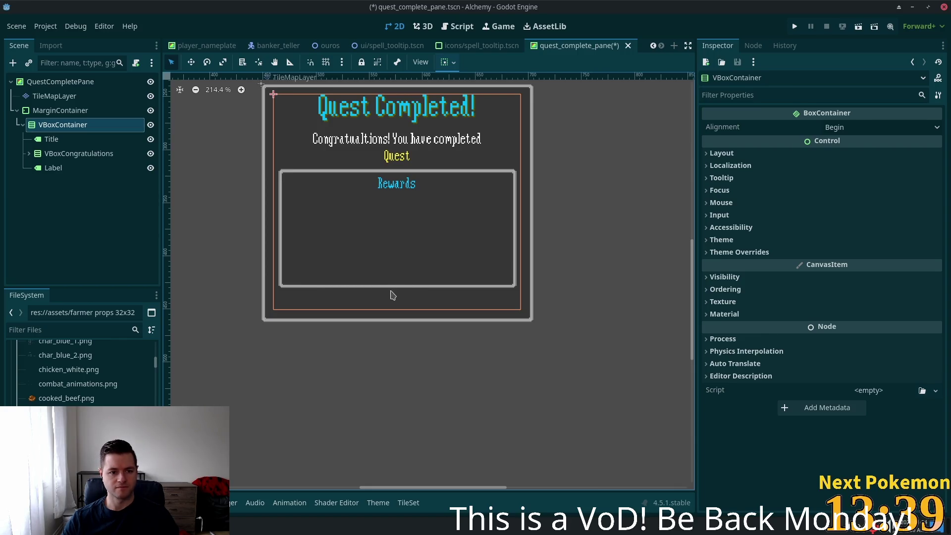
Add a Button under VBoxContainer and make it Flat.
click(74, 110)
click(77, 125)
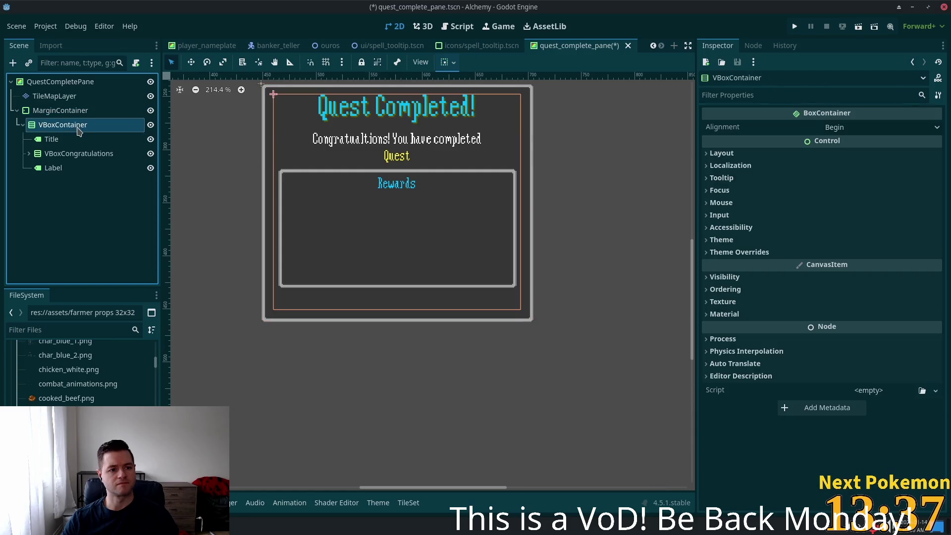
key(ctrl+a)
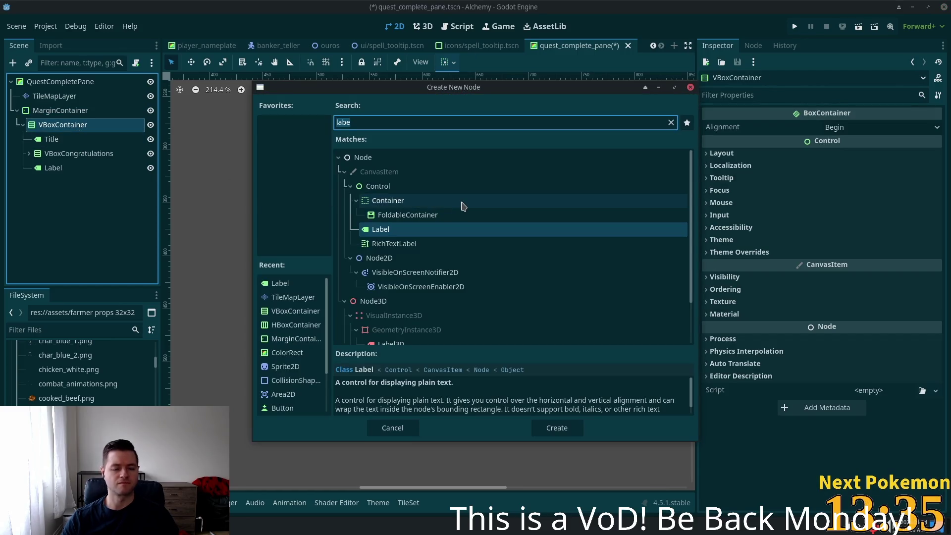
key(ctrl+a)
text(button)
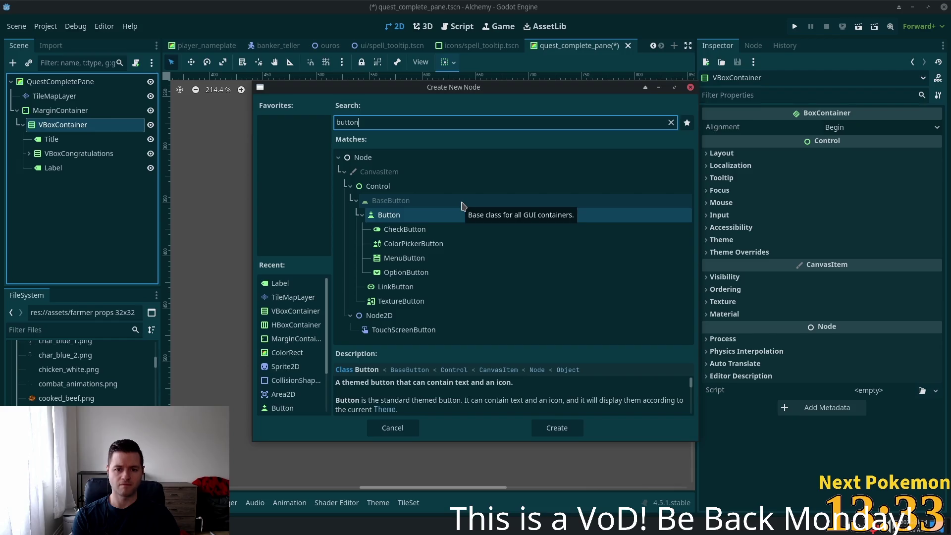
key(Return)
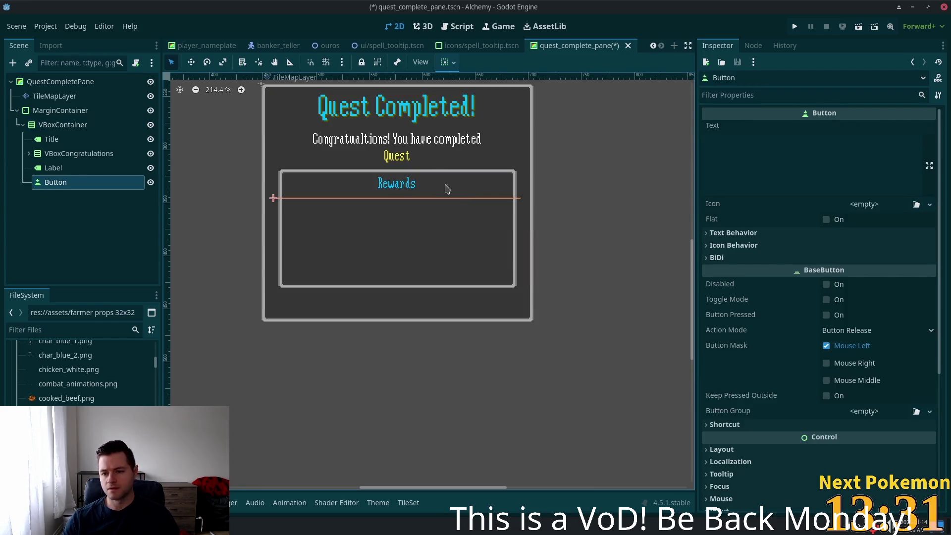
click(822, 221)
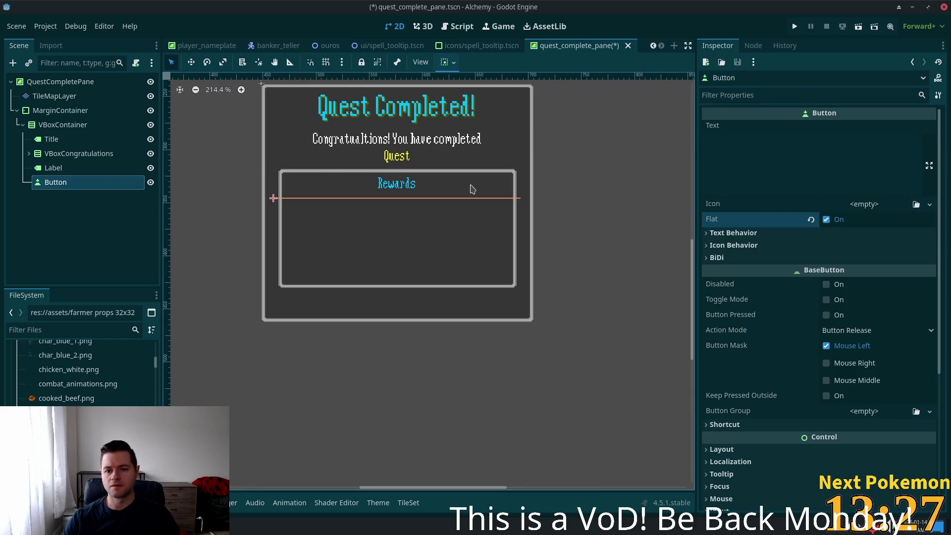
Set the button's vertical container sizing to Expand with Shrink End.
scroll(818, 440, down, 3)
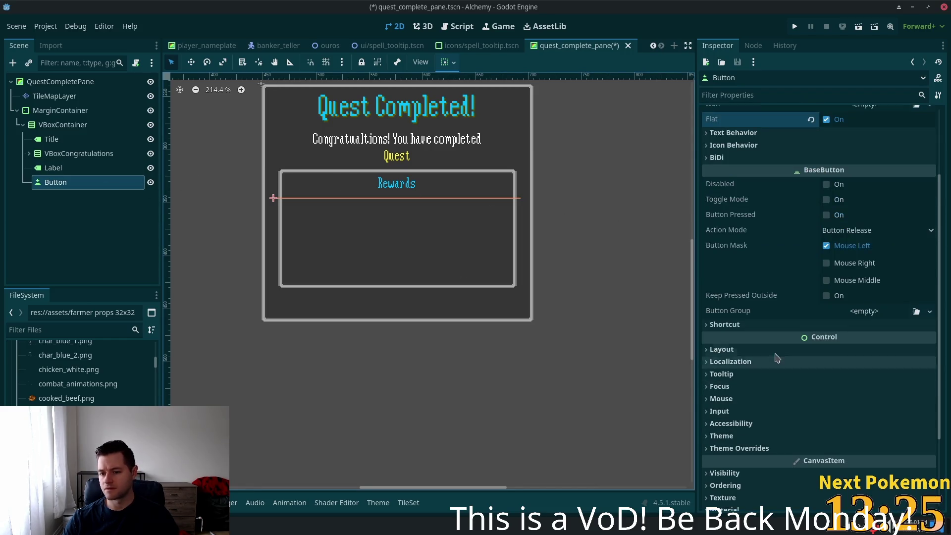
click(748, 349)
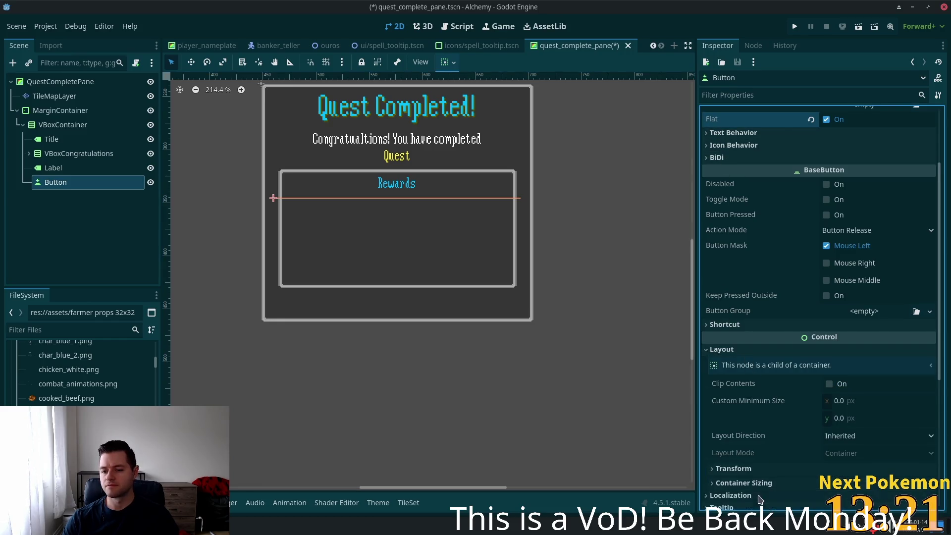
scroll(836, 399, down, 5)
click(755, 332)
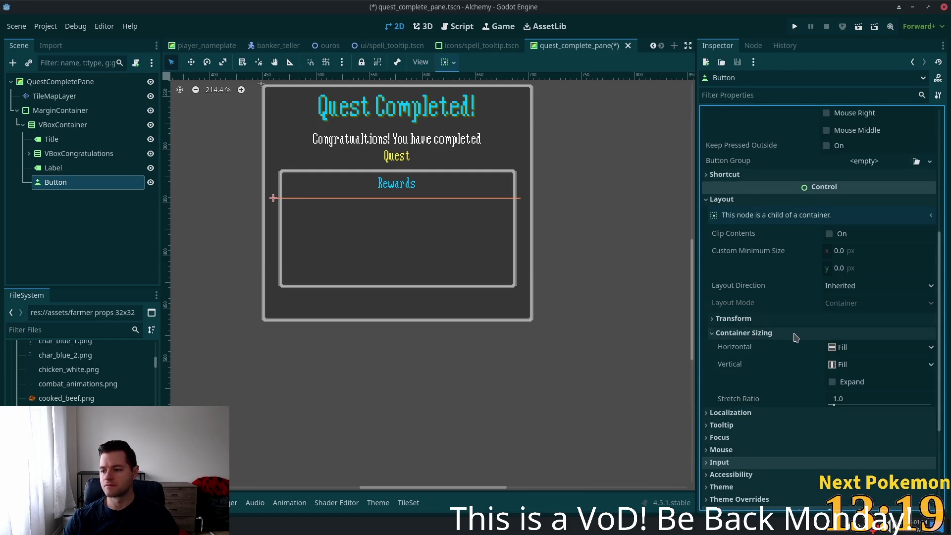
scroll(842, 322, down, 3)
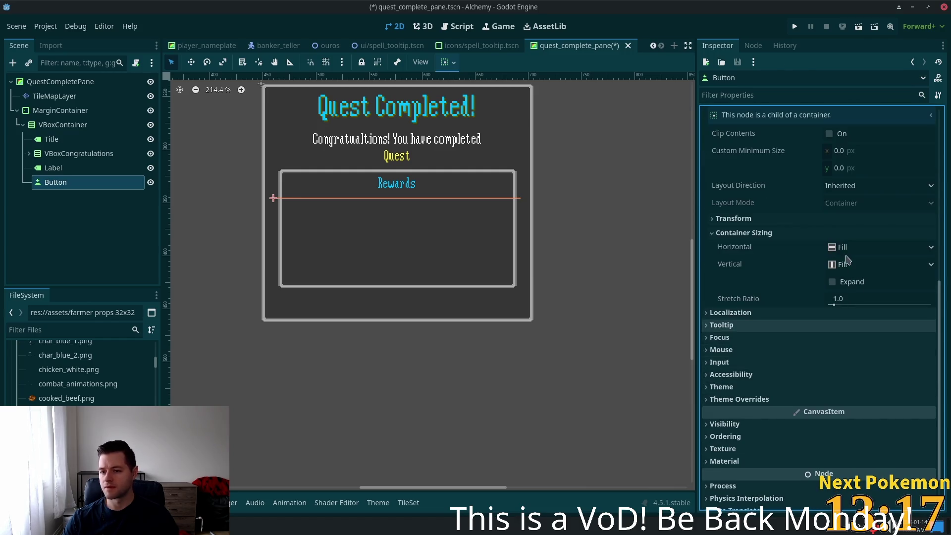
click(847, 264)
click(780, 292)
click(832, 282)
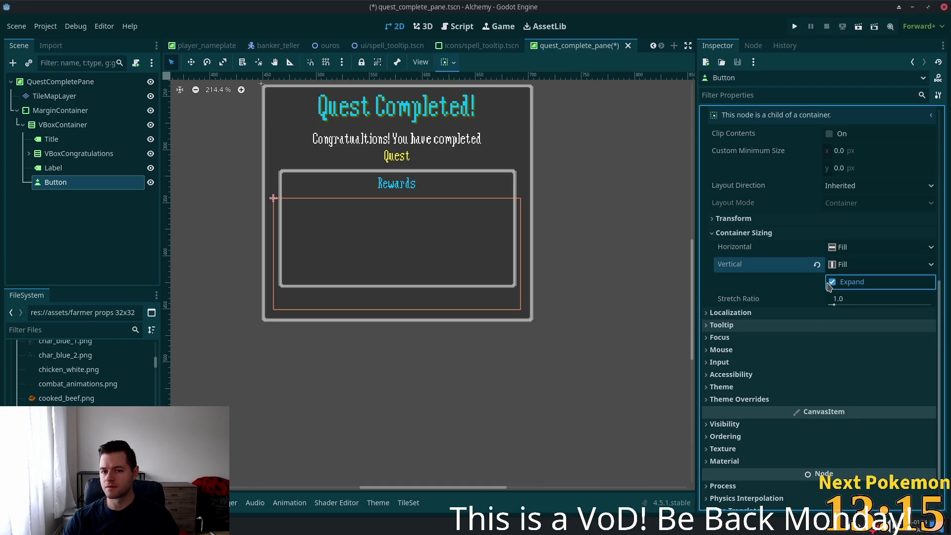
click(863, 264)
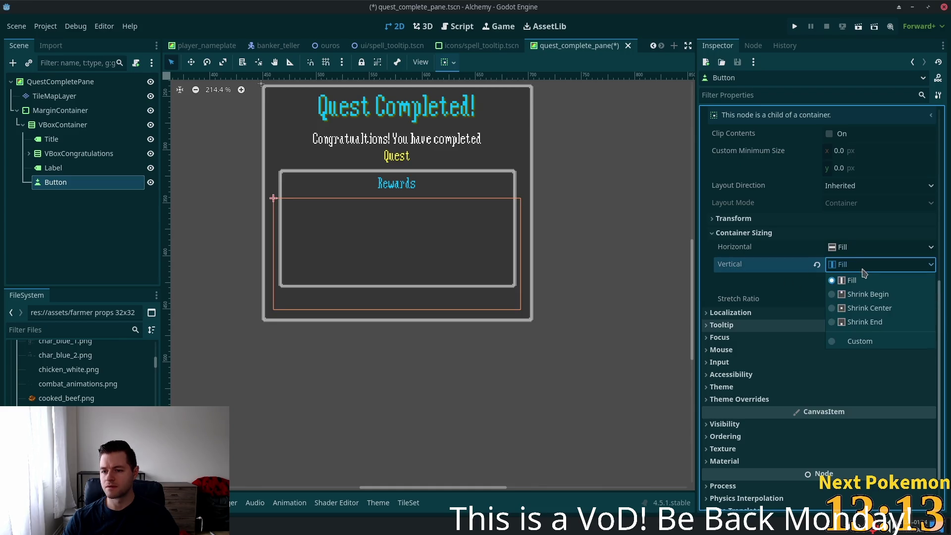
click(867, 322)
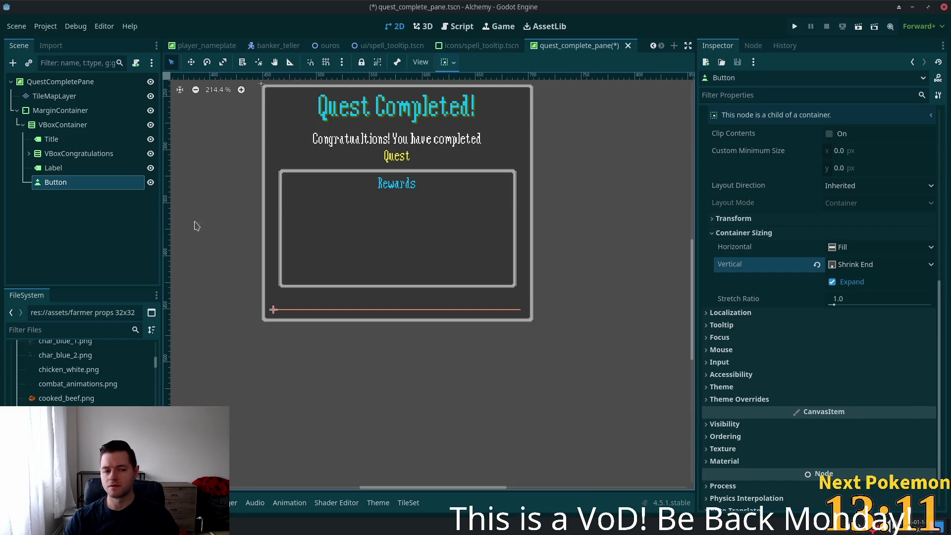
scroll(792, 171, up, 5)
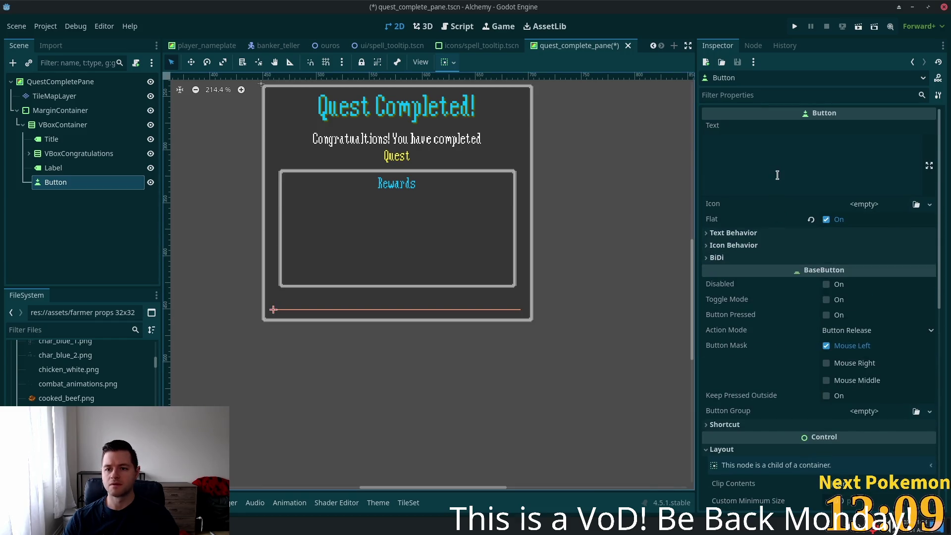
Set the button's text to 'Dismiss' and review its Icon and Text Behavior options.
click(778, 173)
text(Dismiss)
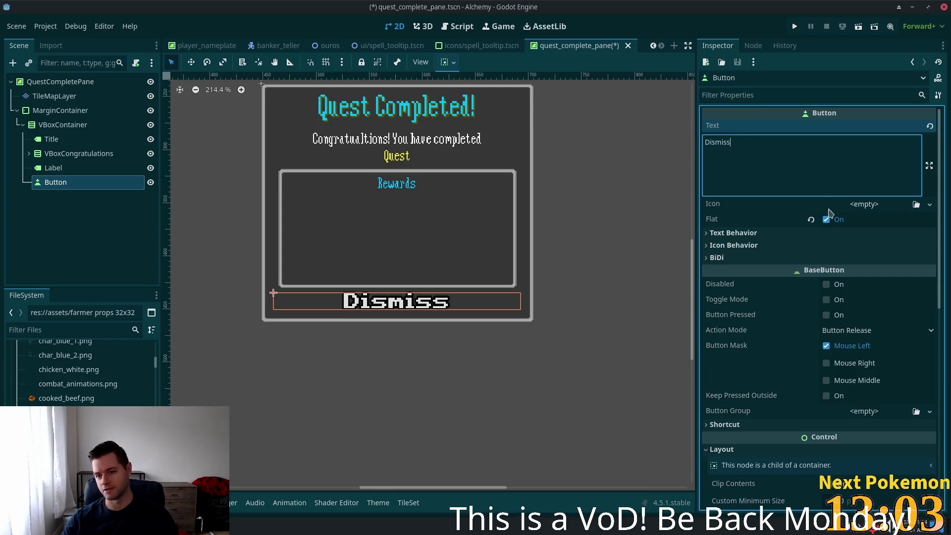
click(863, 204)
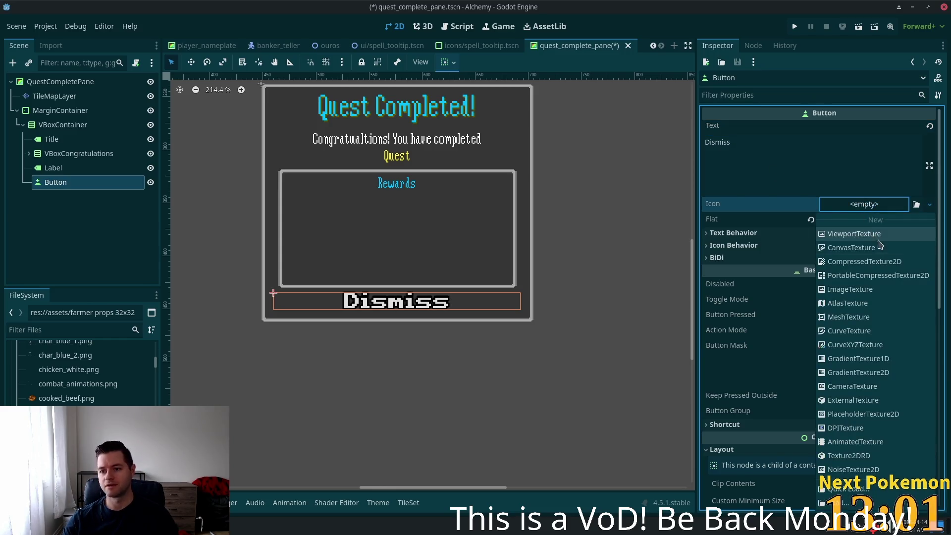
click(781, 207)
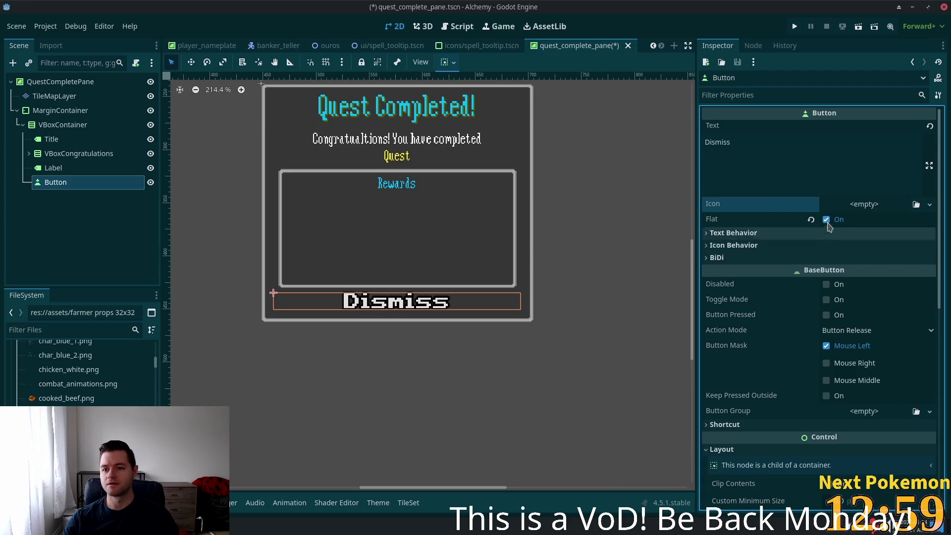
click(846, 234)
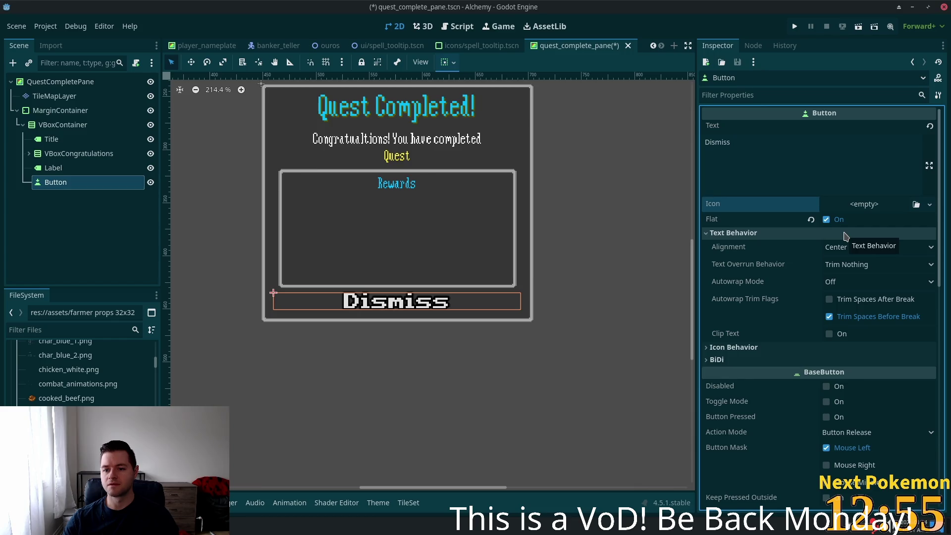
click(845, 235)
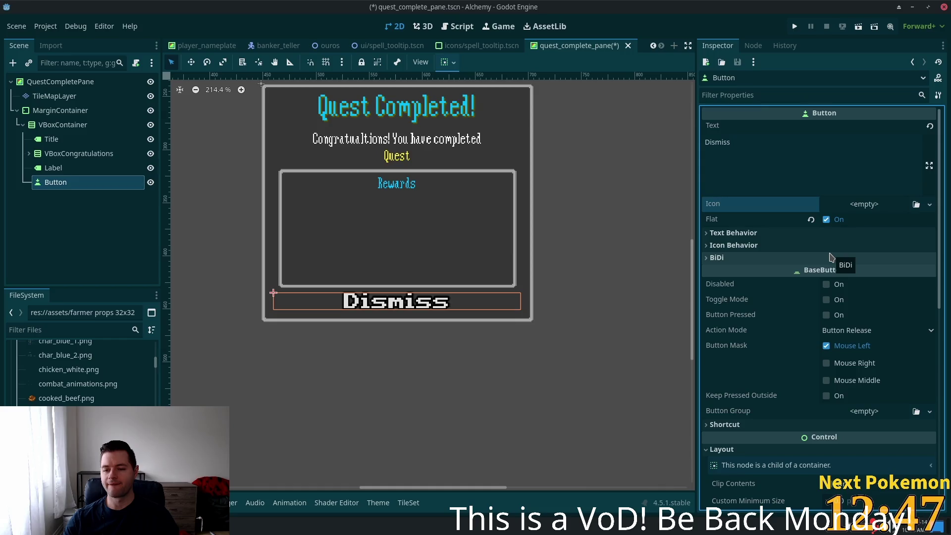
click(800, 234)
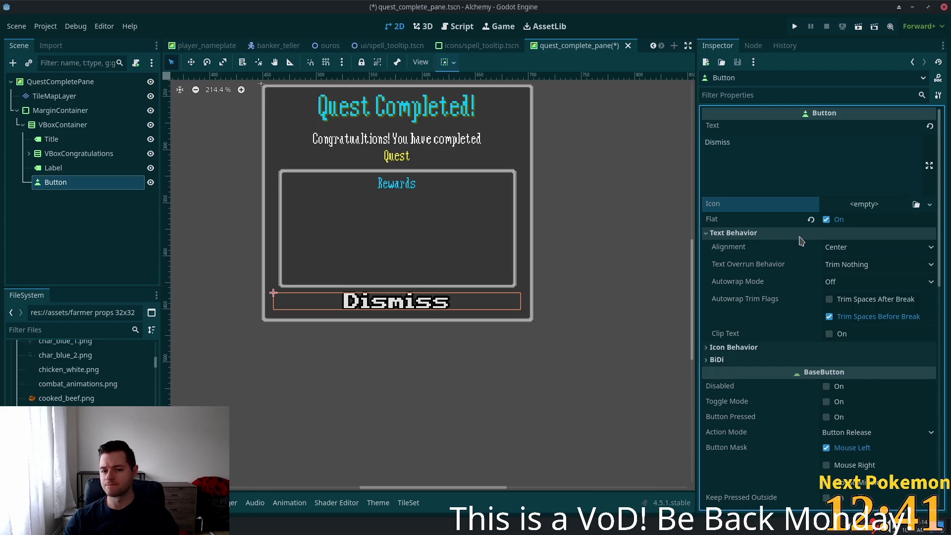
Collapse the text behaviour settings and expand the Dismiss button's Theme Overrides down to Font Sizes.
click(799, 239)
scroll(813, 297, down, 5)
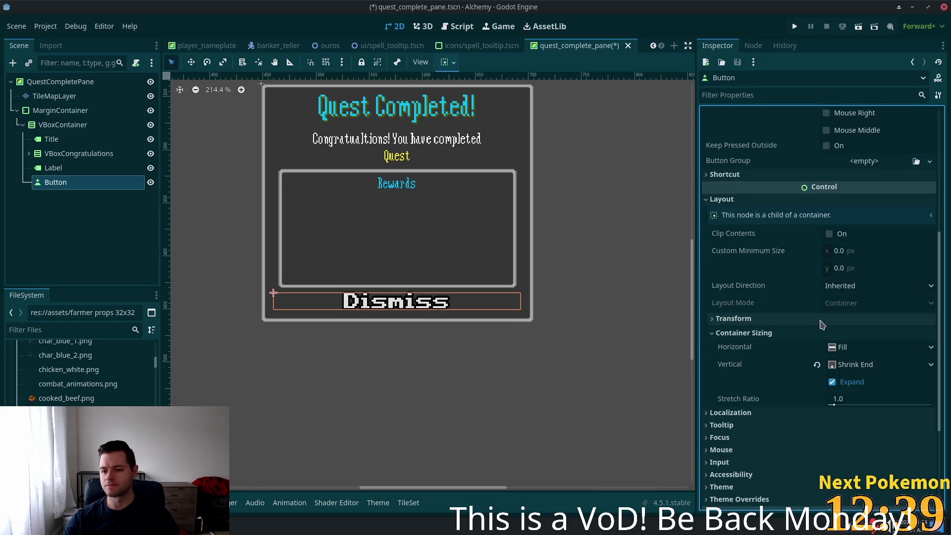
scroll(808, 329, down, 5)
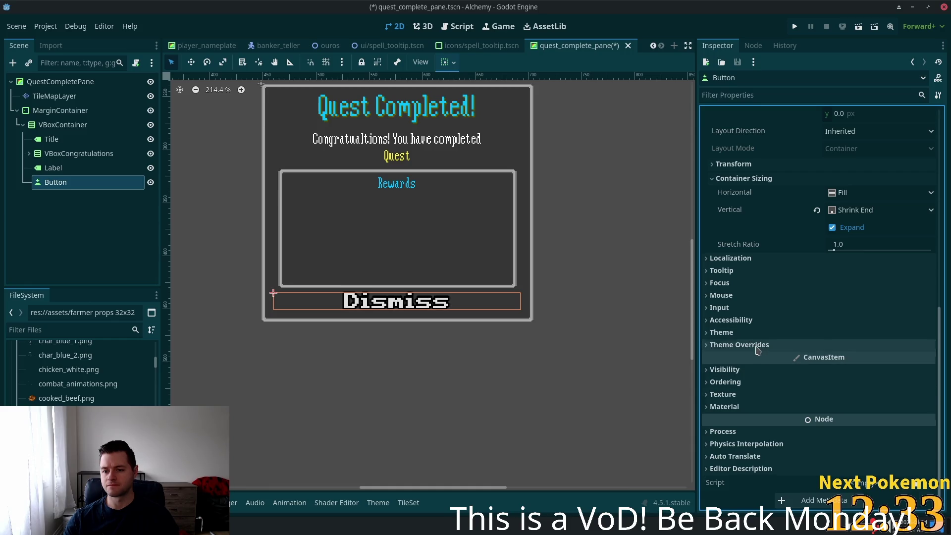
click(760, 346)
click(787, 386)
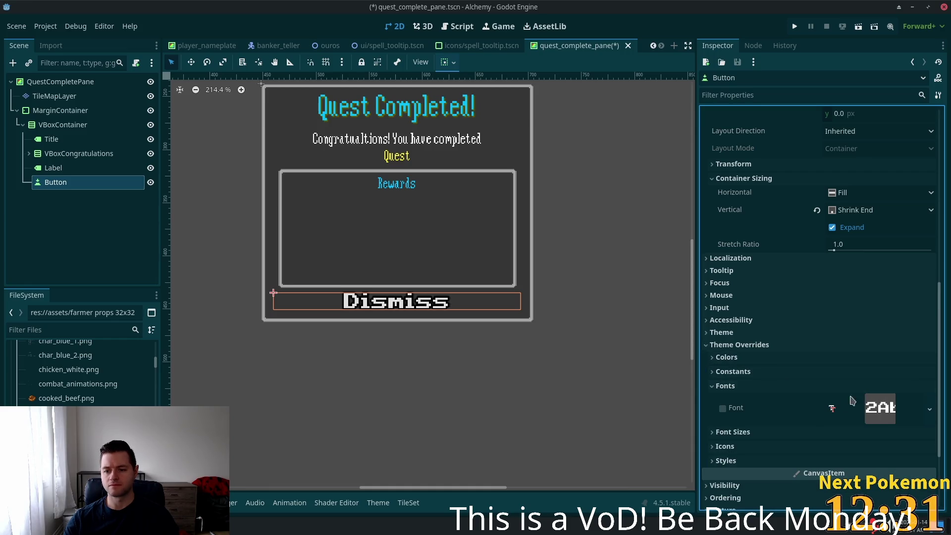
click(758, 386)
click(759, 400)
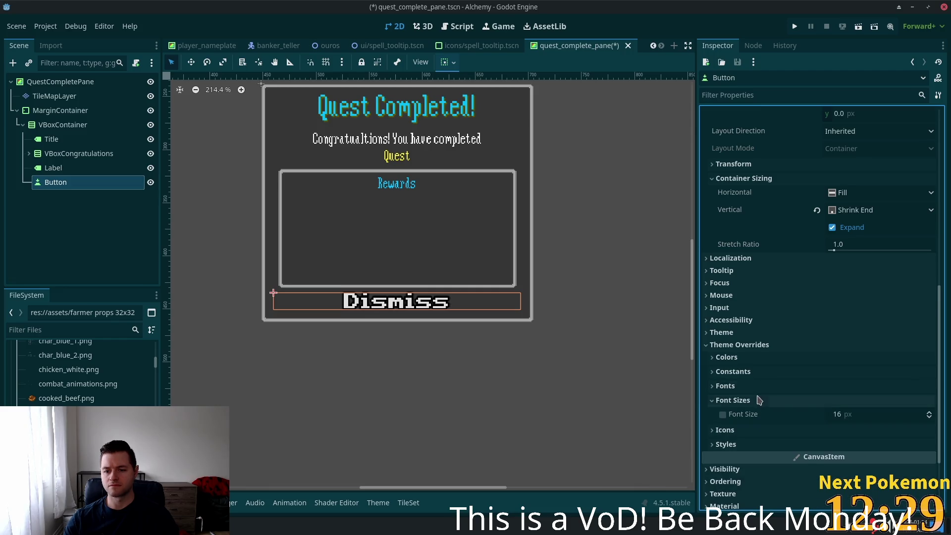
click(879, 418)
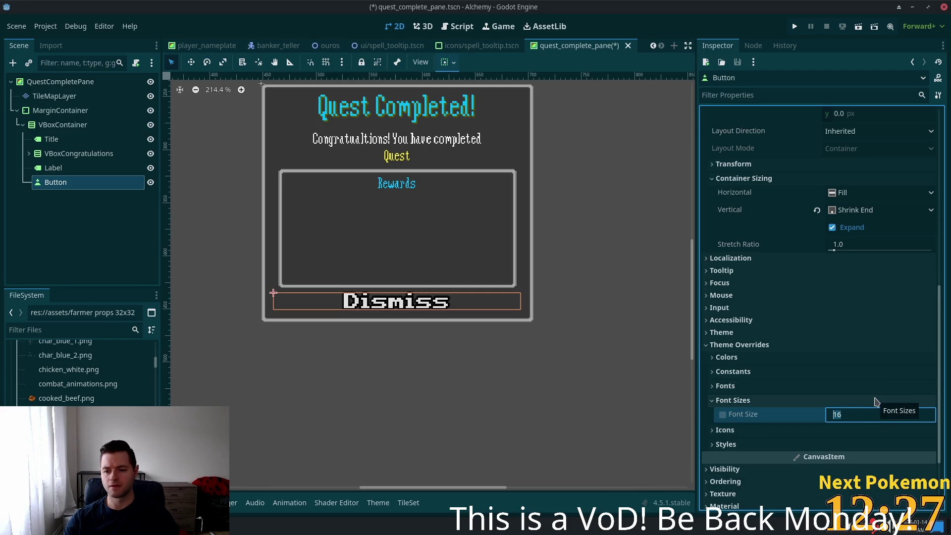
scroll(876, 402, down, 3)
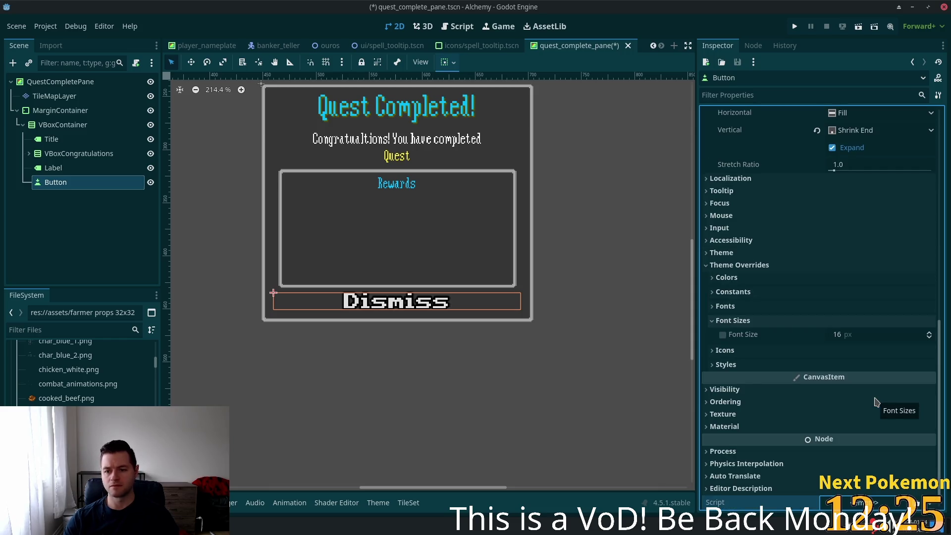
Enable the button's Font Size override, set it to 10, and expand the Fonts overrides.
click(722, 335)
click(837, 335)
text(12)
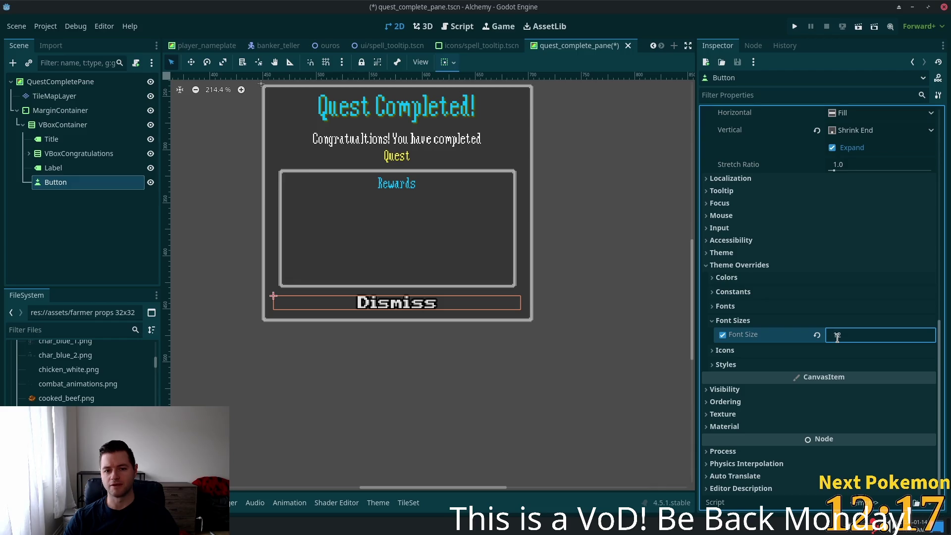
key(Down)
key(Down)
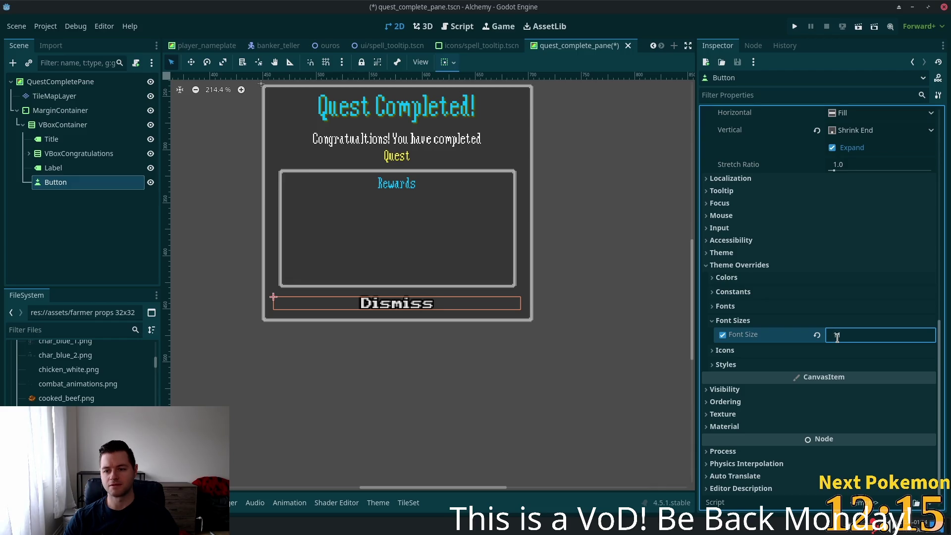
key(Down)
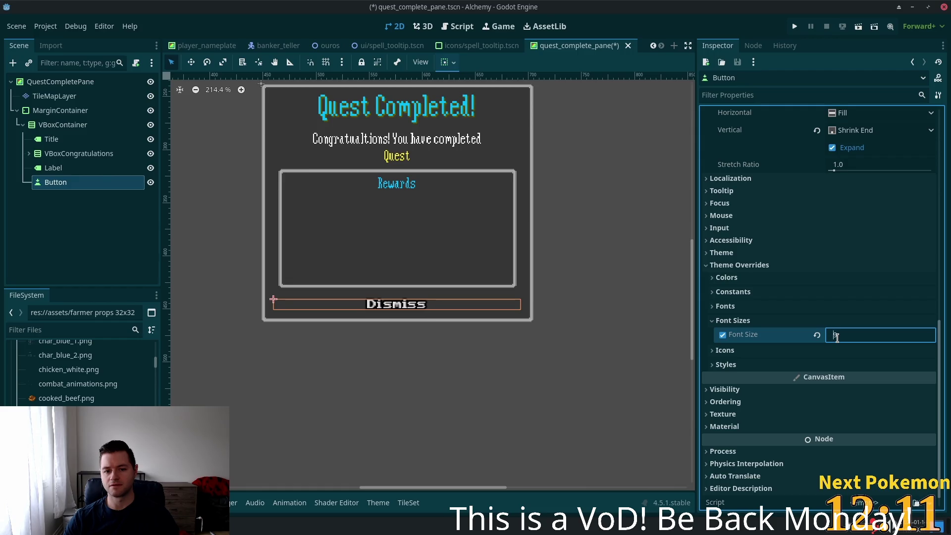
key(Up)
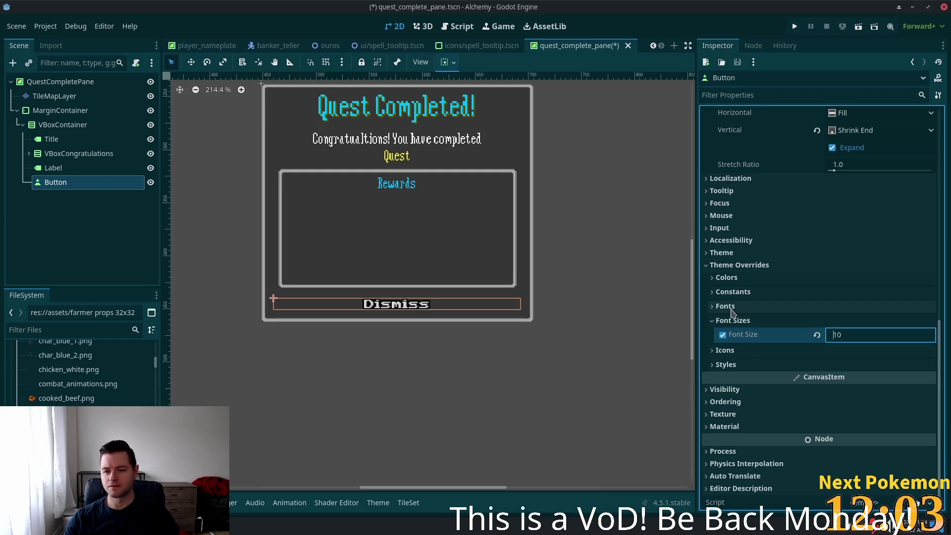
click(727, 307)
click(725, 330)
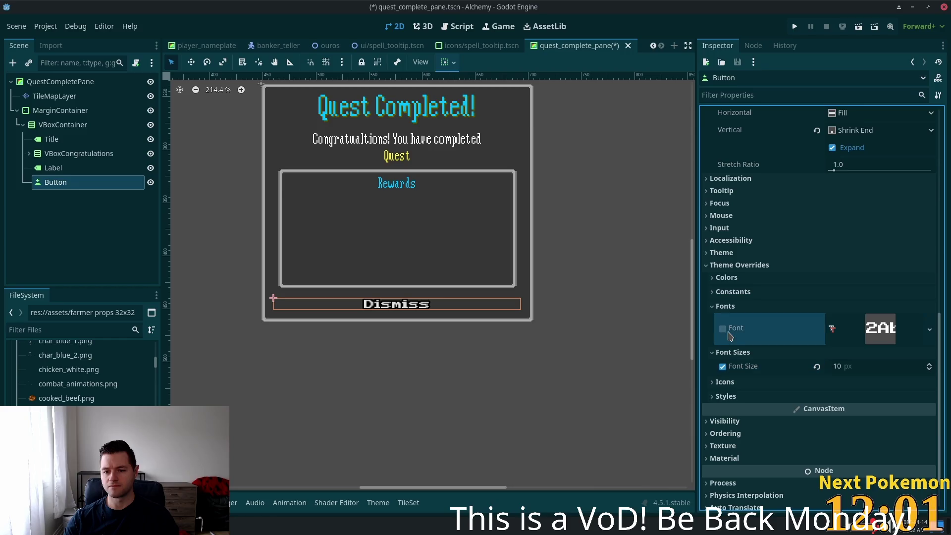
Try the Font override checkbox, collapse Fonts, then expand the button's Constants and Colors overrides.
click(725, 331)
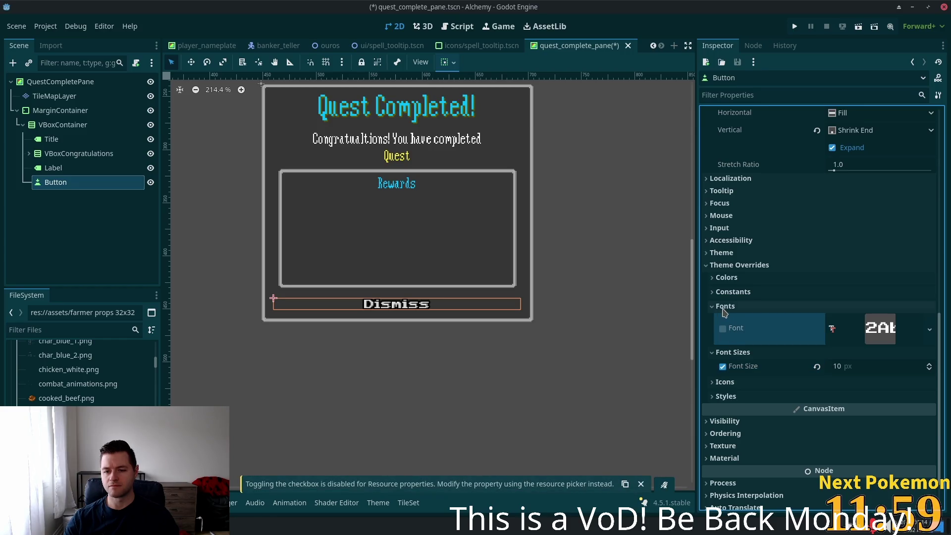
click(716, 307)
click(757, 293)
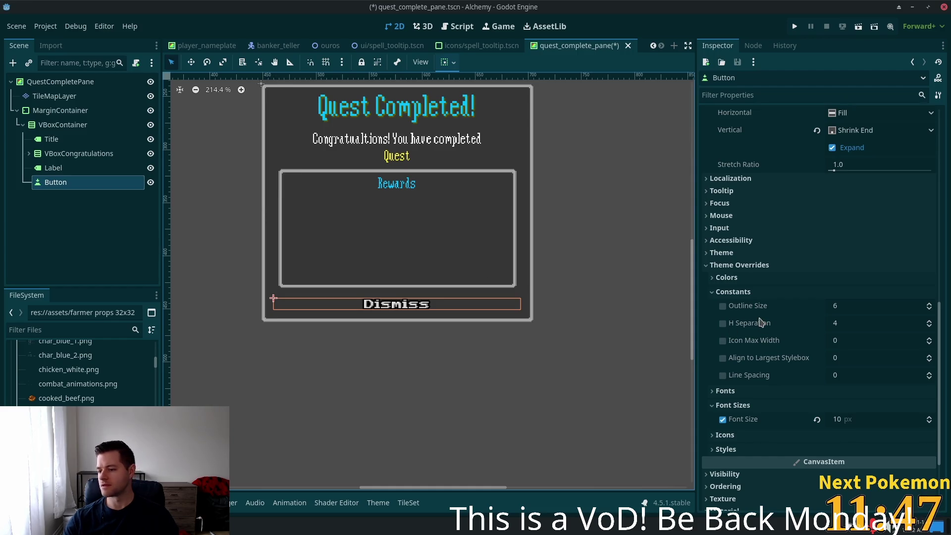
mouse_move(761, 322)
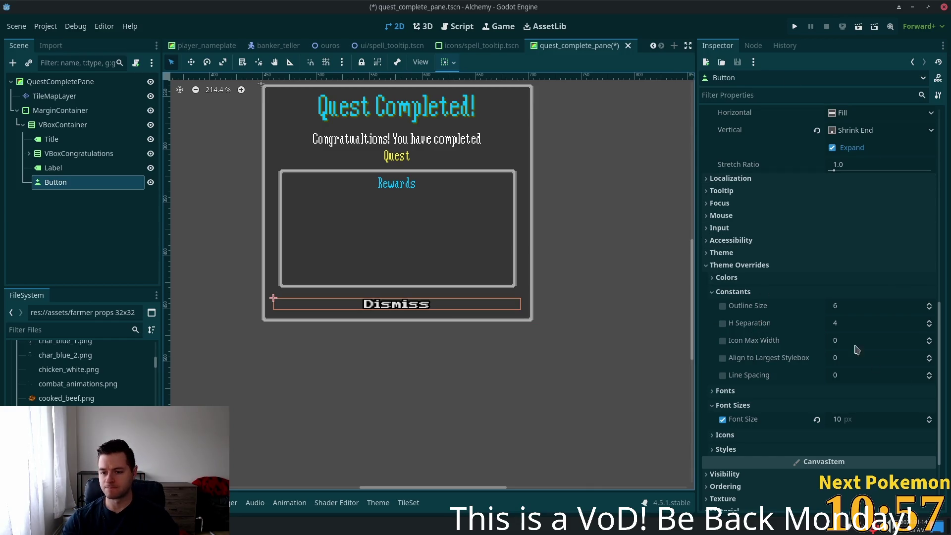
scroll(857, 347, down, 3)
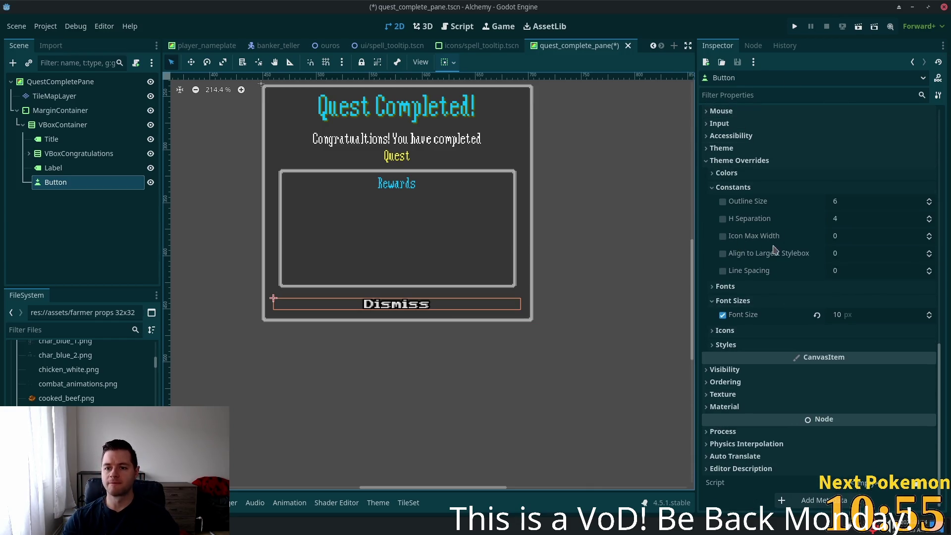
click(745, 173)
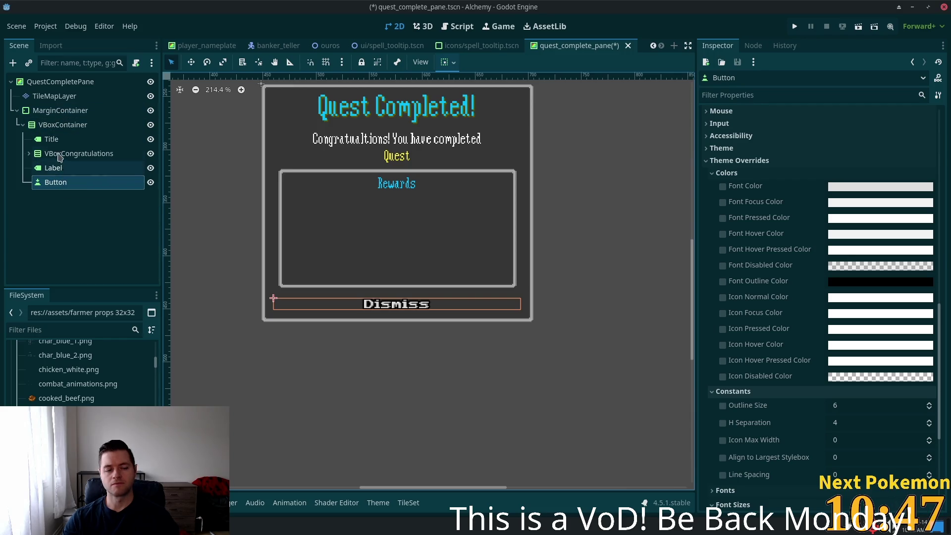
Expand VBoxCongratulations and inspect LabelQuestName's yellow font colour.
click(43, 154)
click(29, 154)
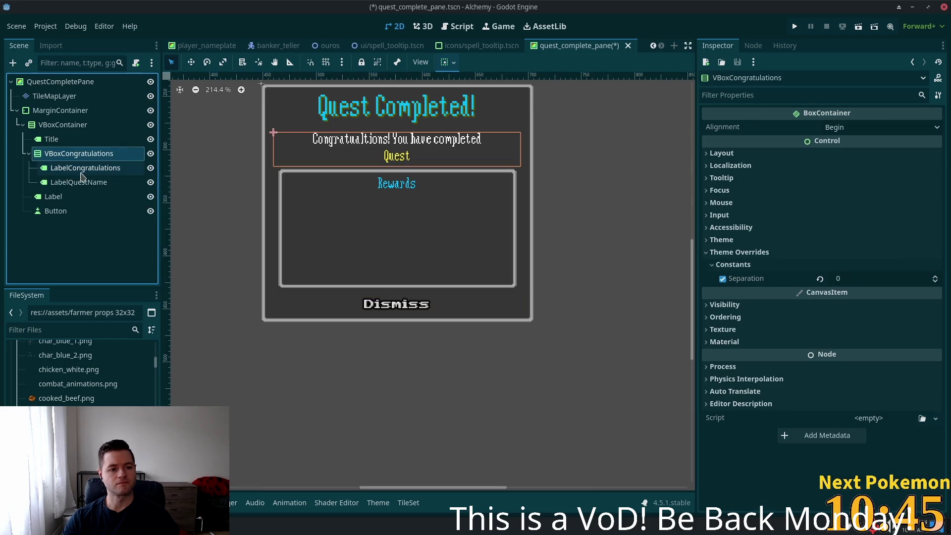
click(97, 187)
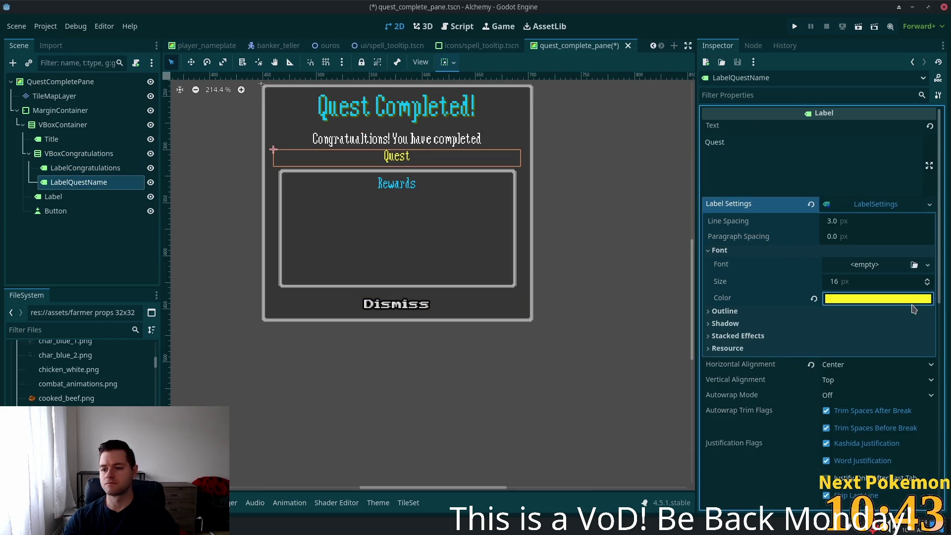
click(877, 295)
Set the Dismiss button's Font Hover Color to ffef22, save the scene, and run the game.
click(91, 213)
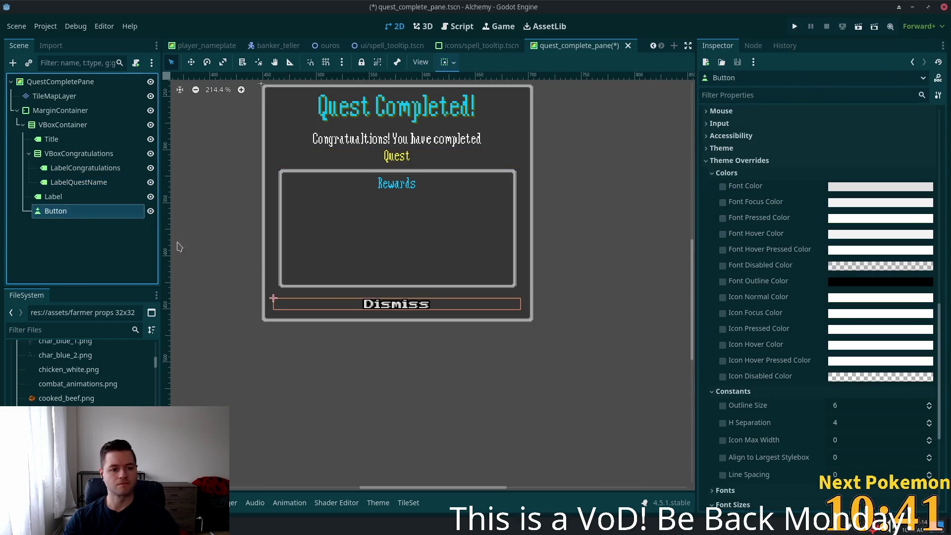
click(837, 239)
text(ffef22)
key(Return)
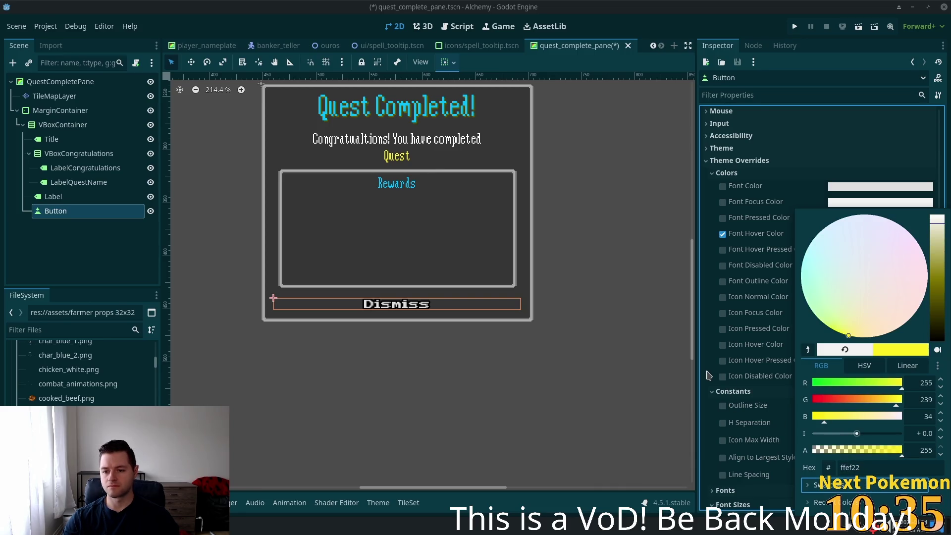
click(708, 375)
key(ctrl+s)
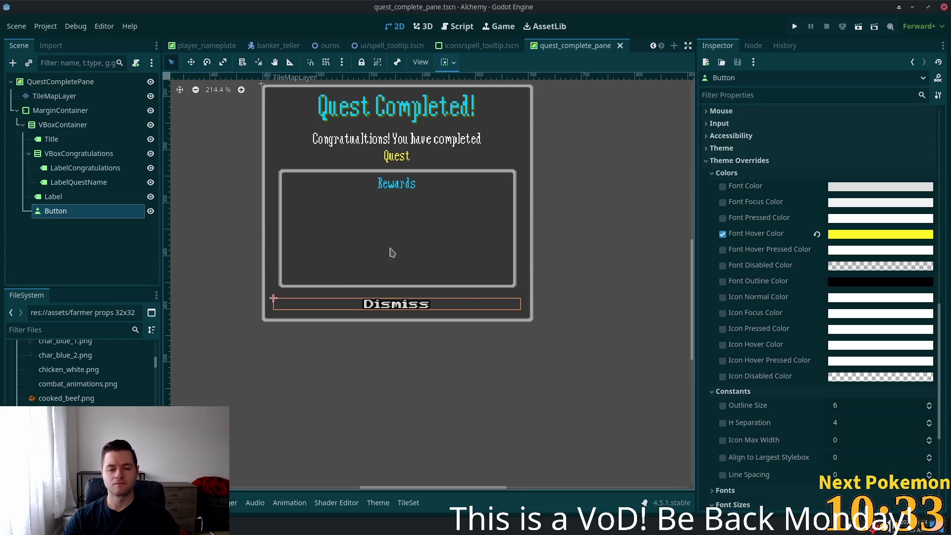
scroll(416, 255, up, 1)
click(796, 27)
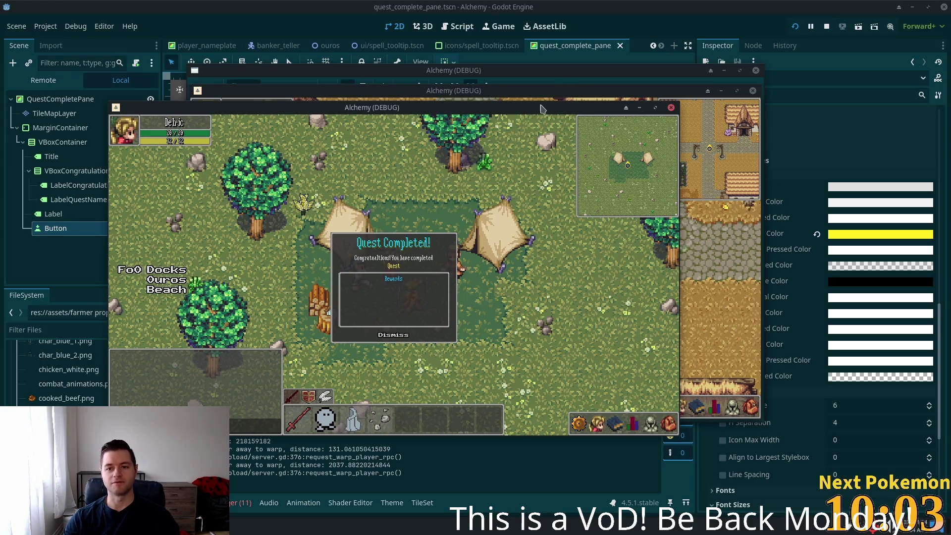
double_click(524, 112)
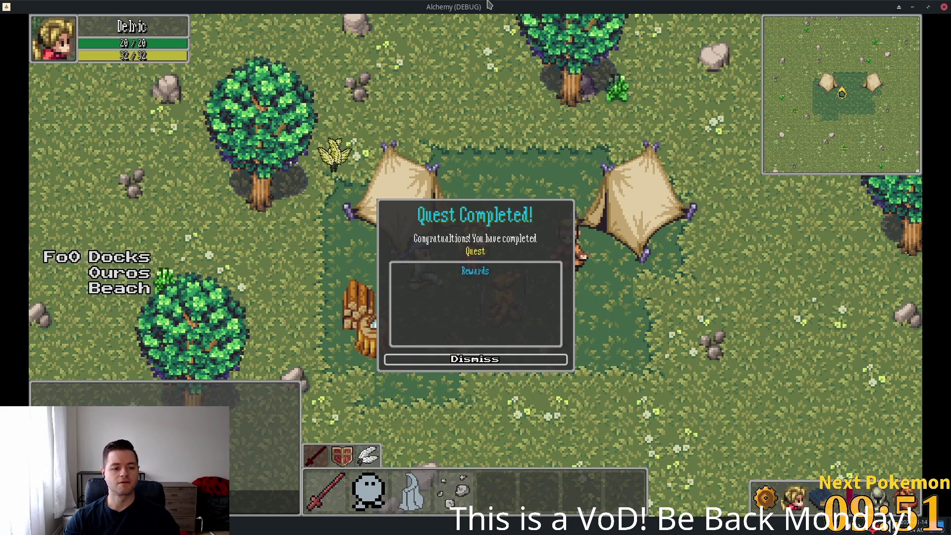
key(d)
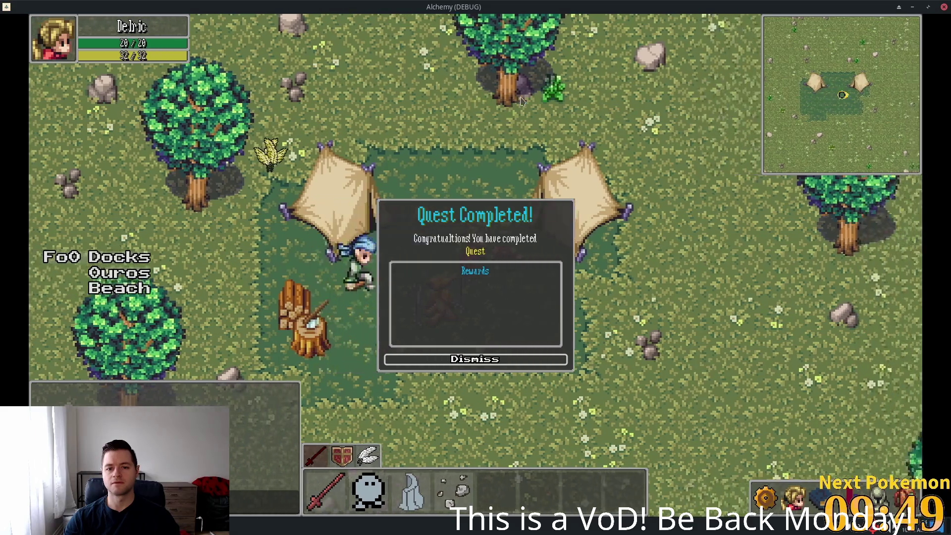
key(w)
key(w)
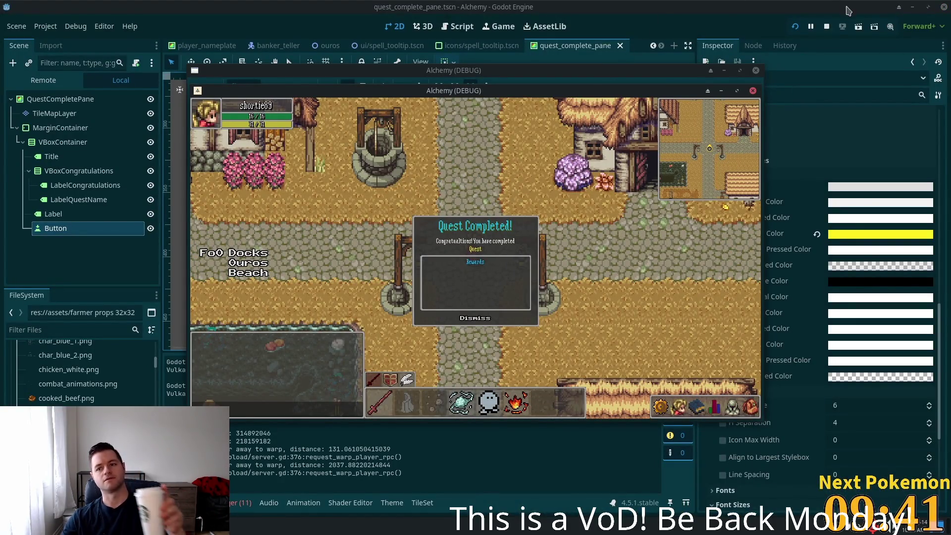
click(826, 27)
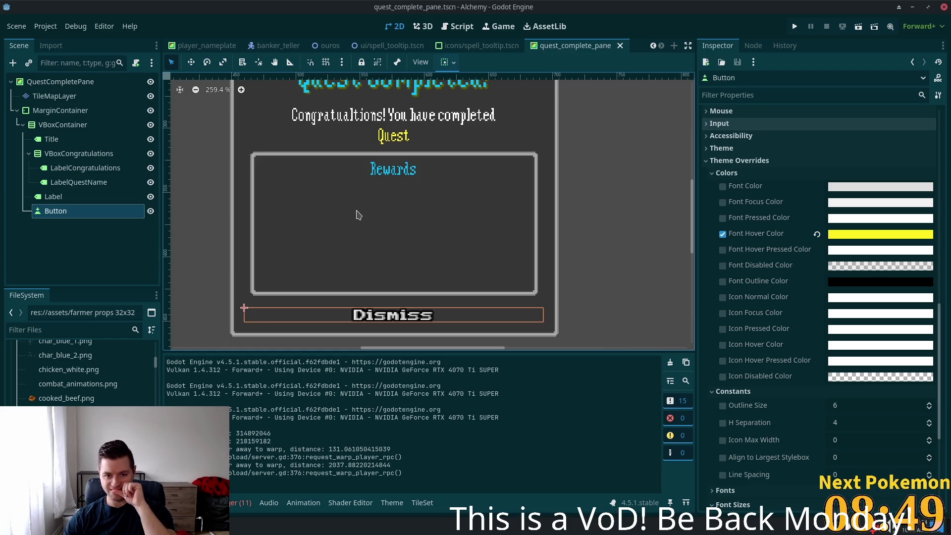
click(65, 197)
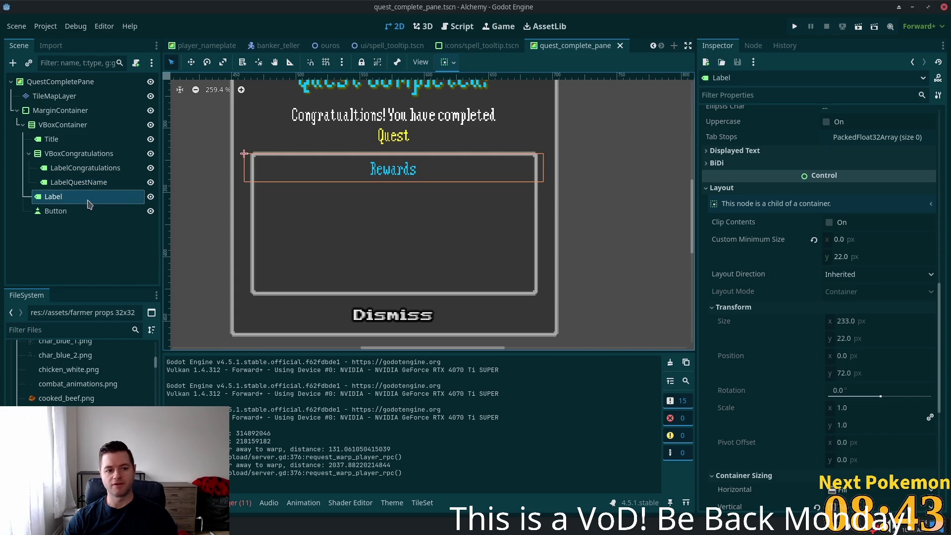
Rename the Label node to LabelRewards and expand its Label Settings resource in the Inspector.
click(110, 195)
click(70, 201)
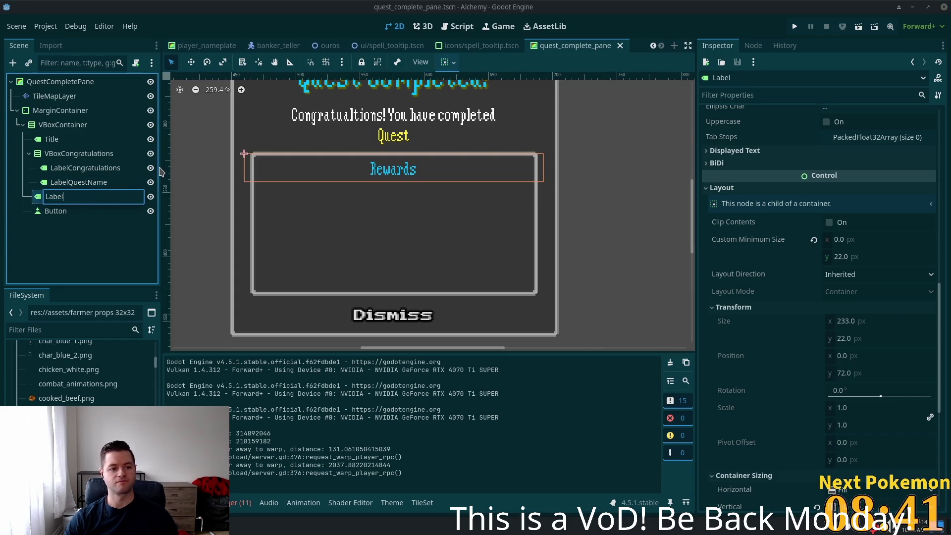
text(ewards)
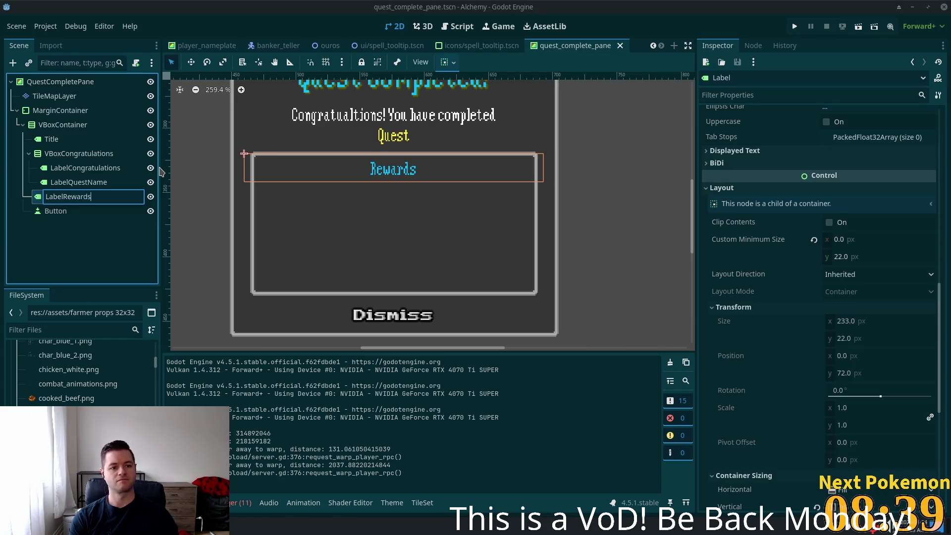
key(Return)
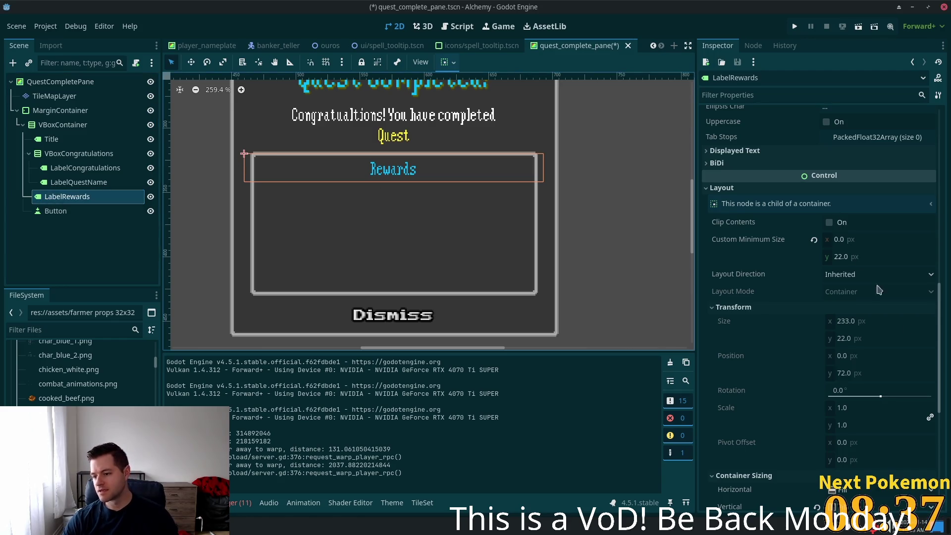
scroll(855, 342, down, 5)
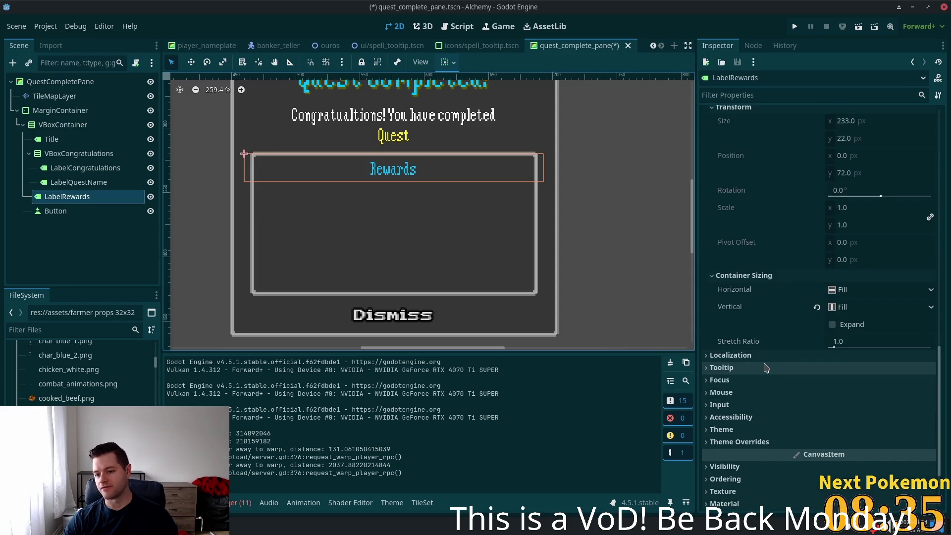
scroll(774, 366, up, 10)
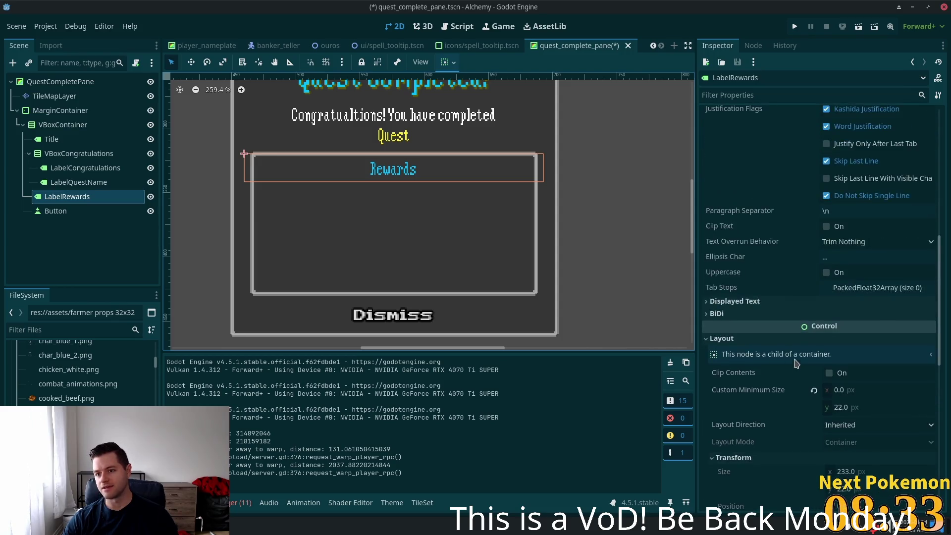
scroll(836, 255, up, 5)
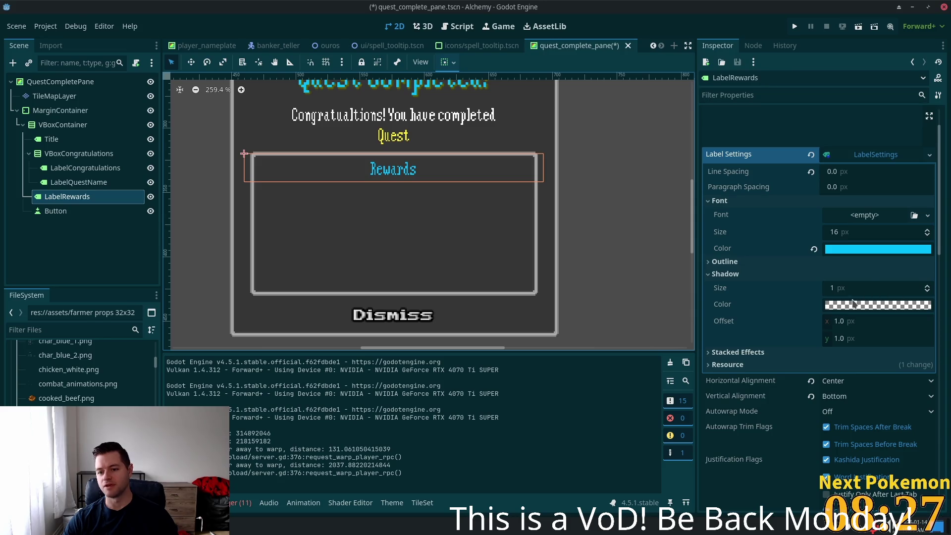
click(752, 366)
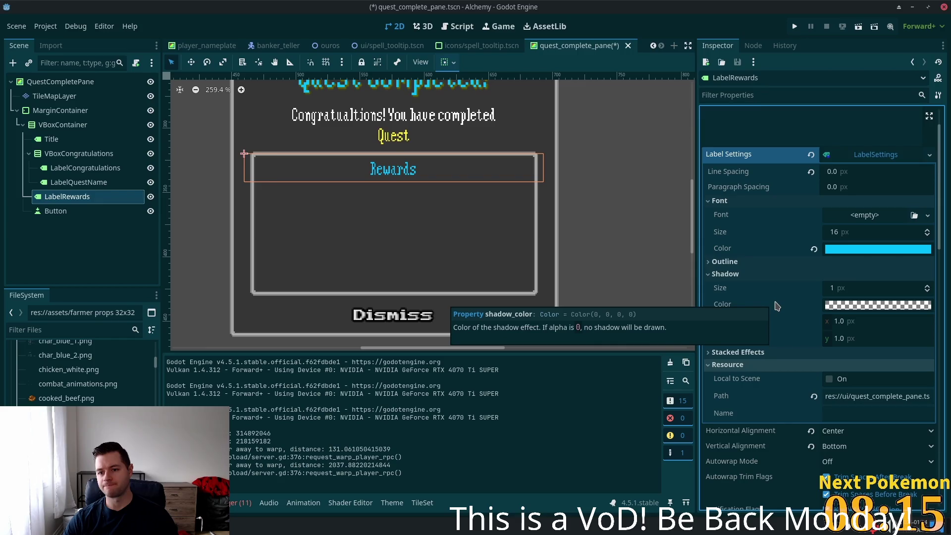
scroll(850, 287, down, 6)
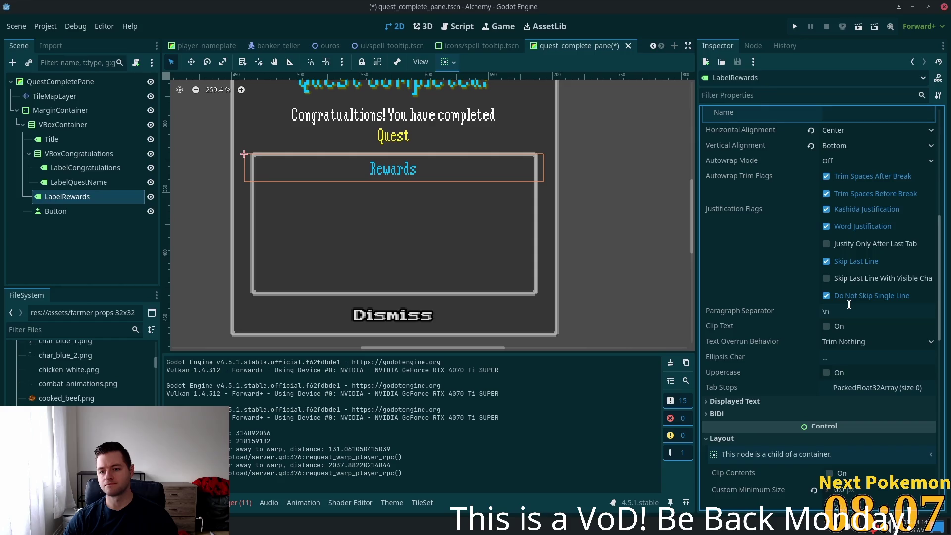
scroll(852, 308, down, 5)
scroll(848, 305, up, 5)
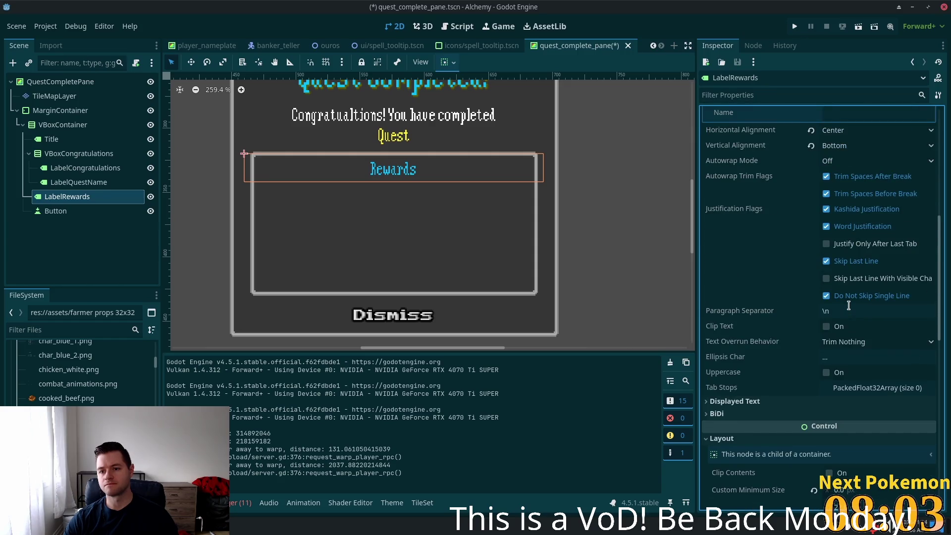
scroll(848, 307, down, 8)
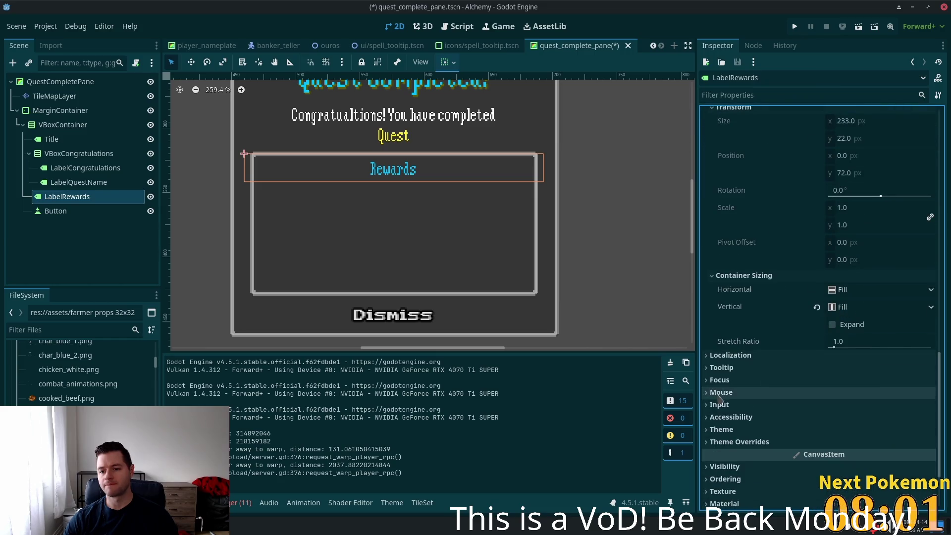
scroll(720, 391, down, 3)
click(714, 346)
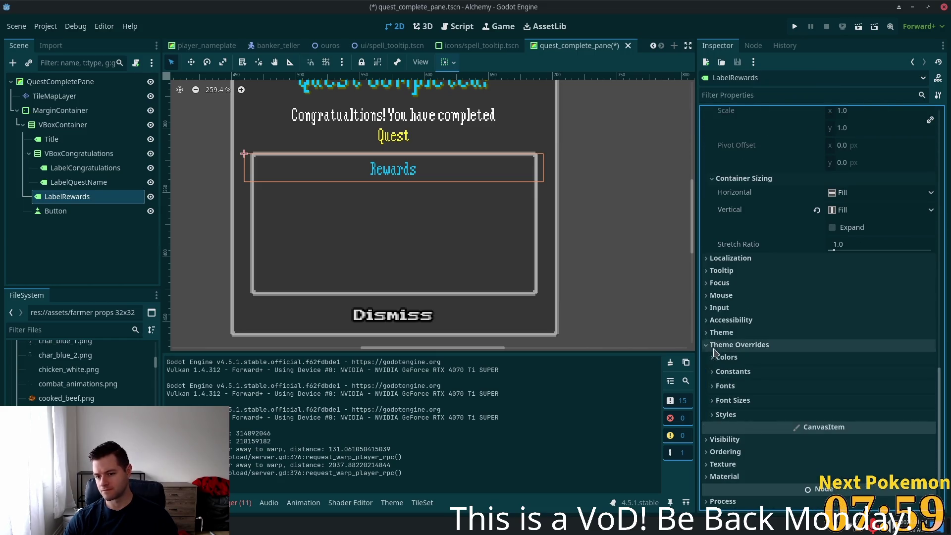
click(712, 417)
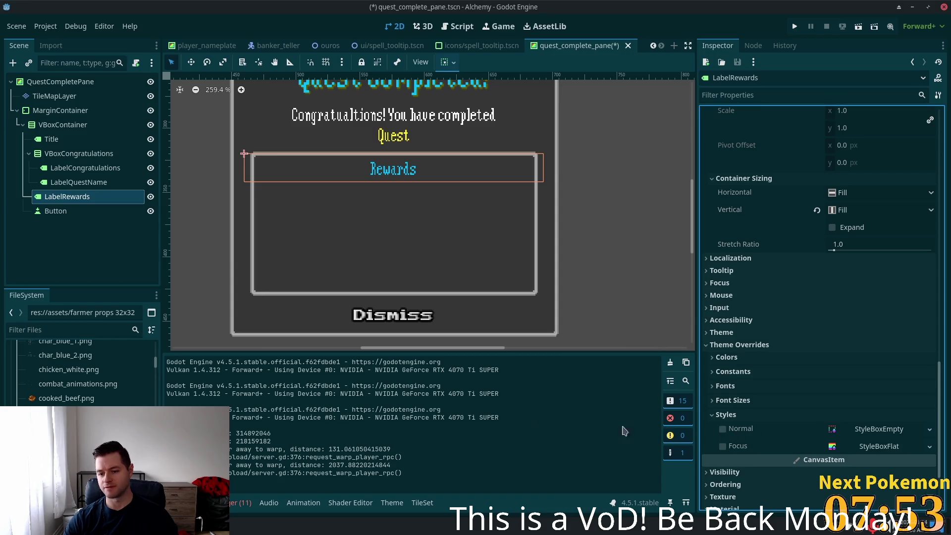
click(719, 415)
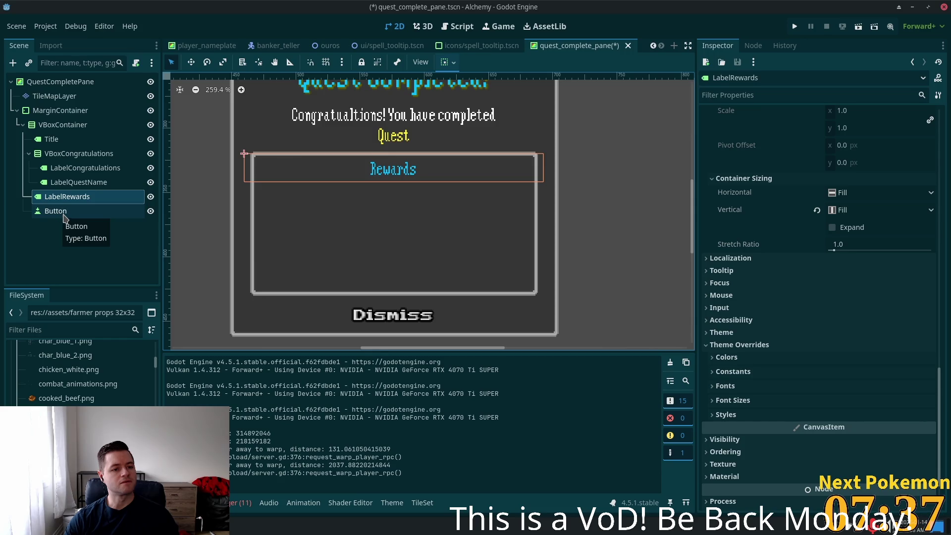
Collapse VBoxCongratulations' child labels and select the main VBoxContainer to view its properties.
click(60, 212)
click(59, 197)
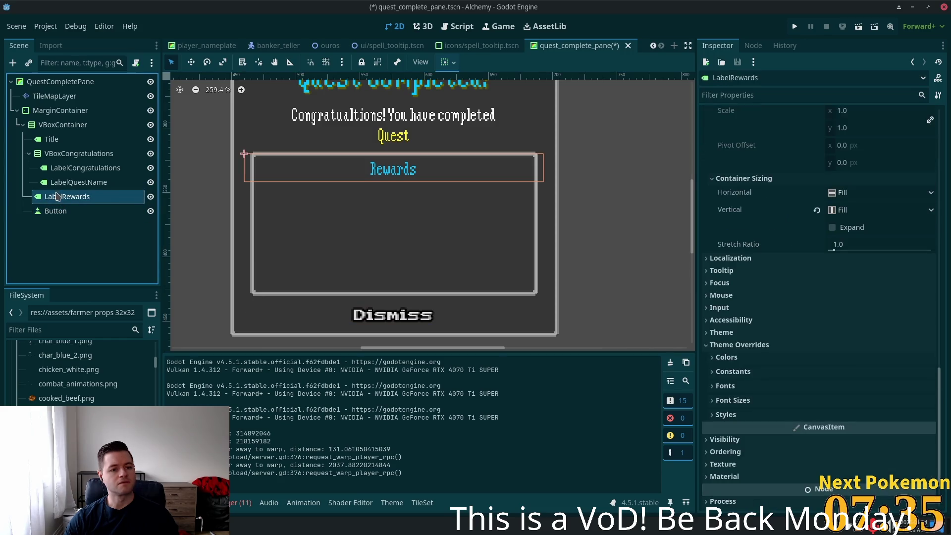
click(29, 155)
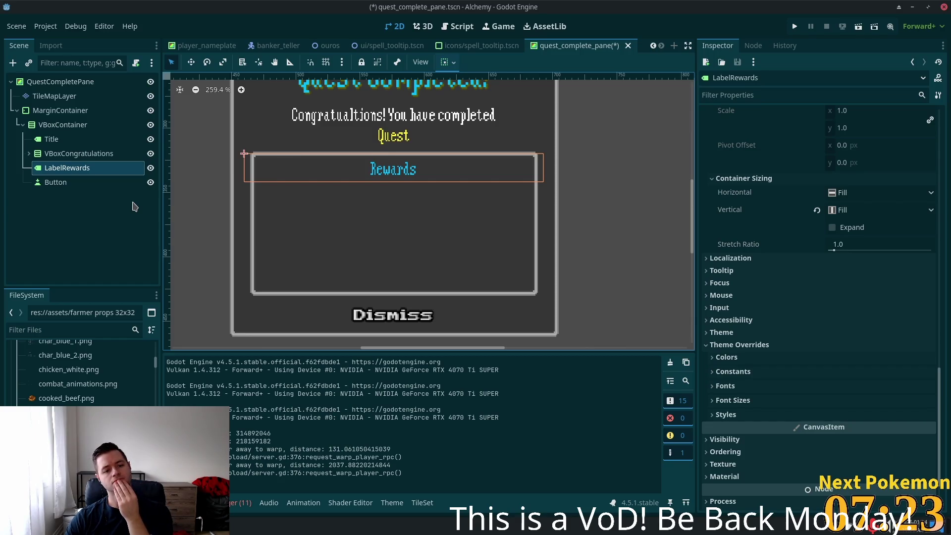
click(63, 125)
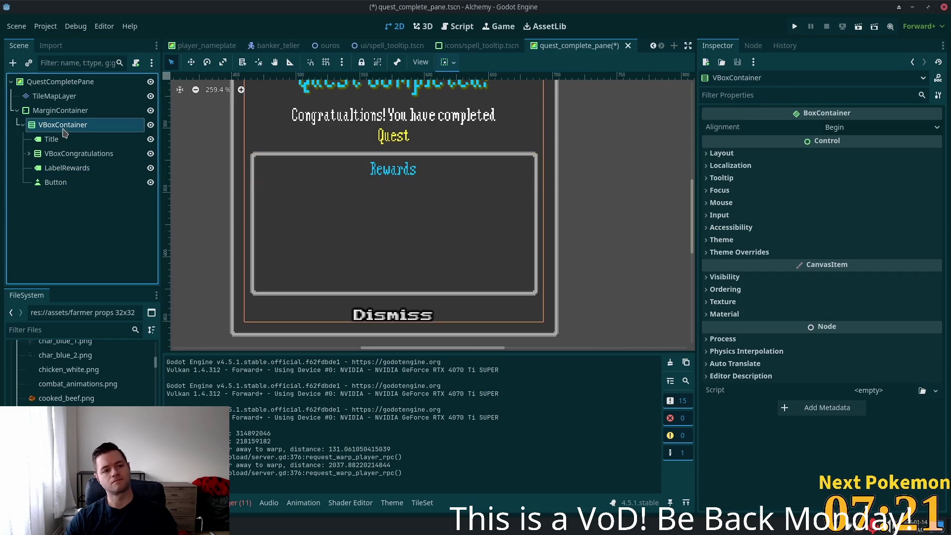
scroll(322, 218, down, 2)
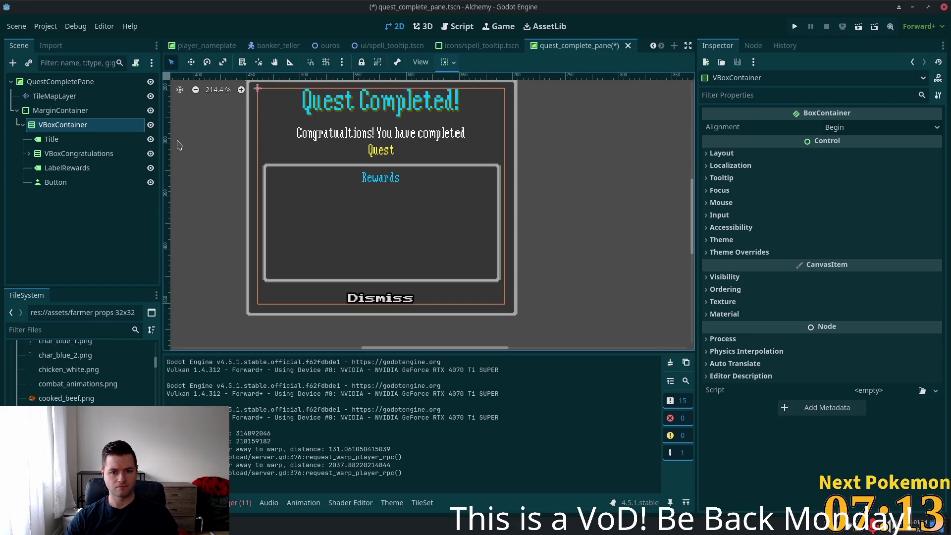
click(50, 113)
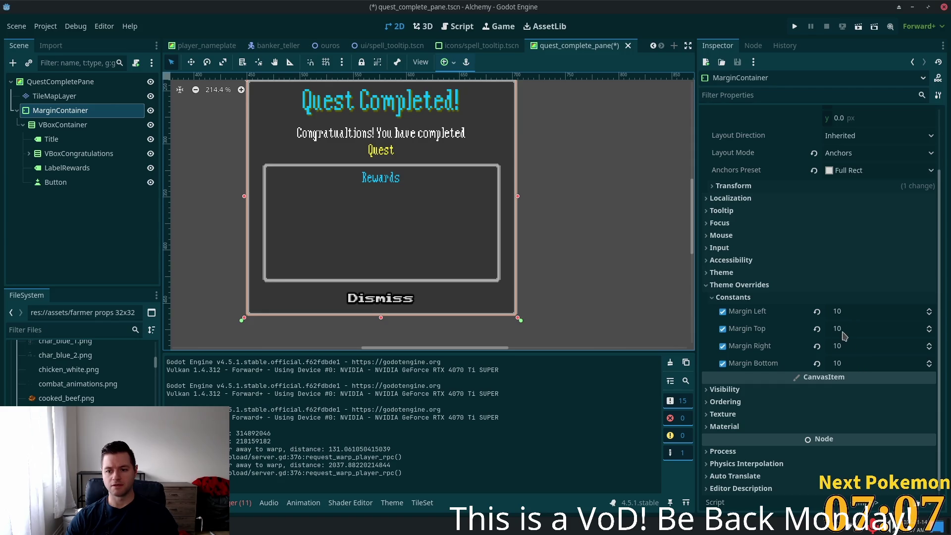
click(839, 311)
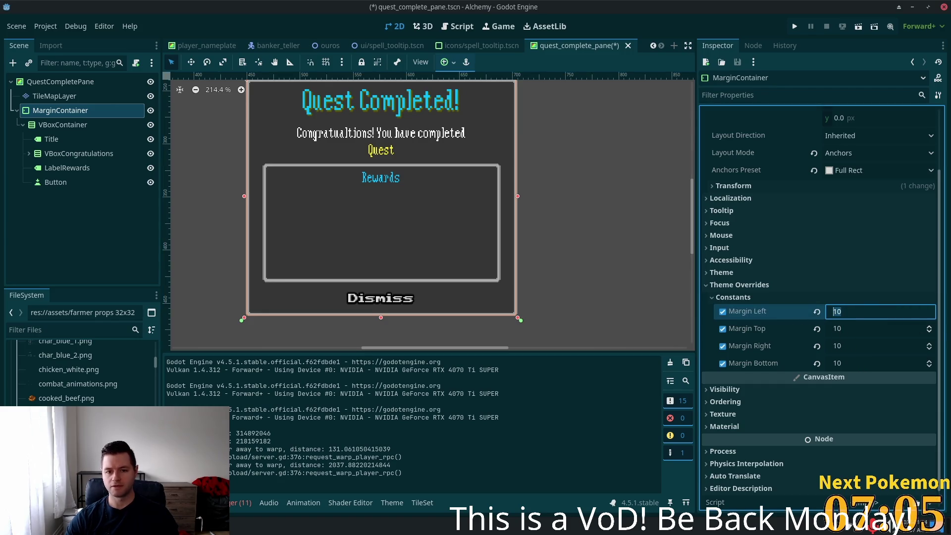
click(67, 127)
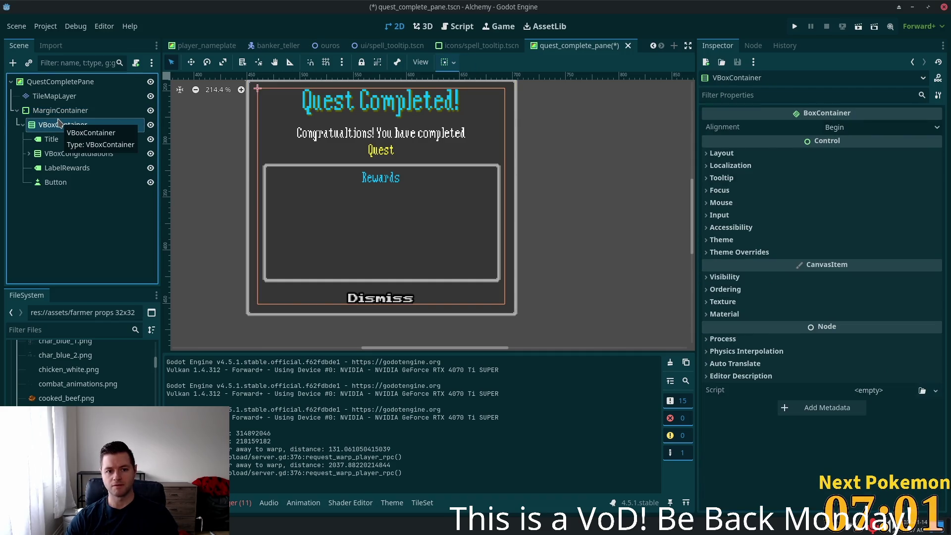
click(59, 110)
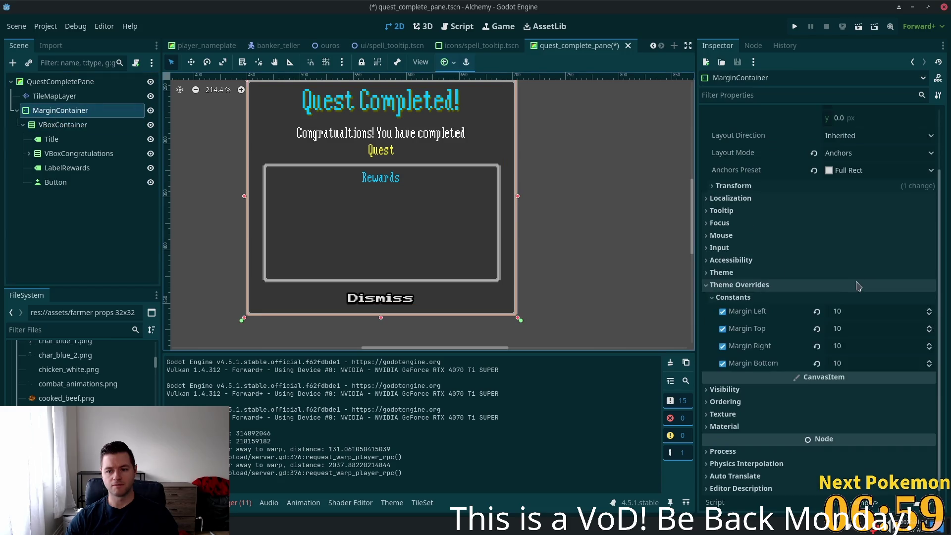
click(852, 309)
text(0)
key(Return)
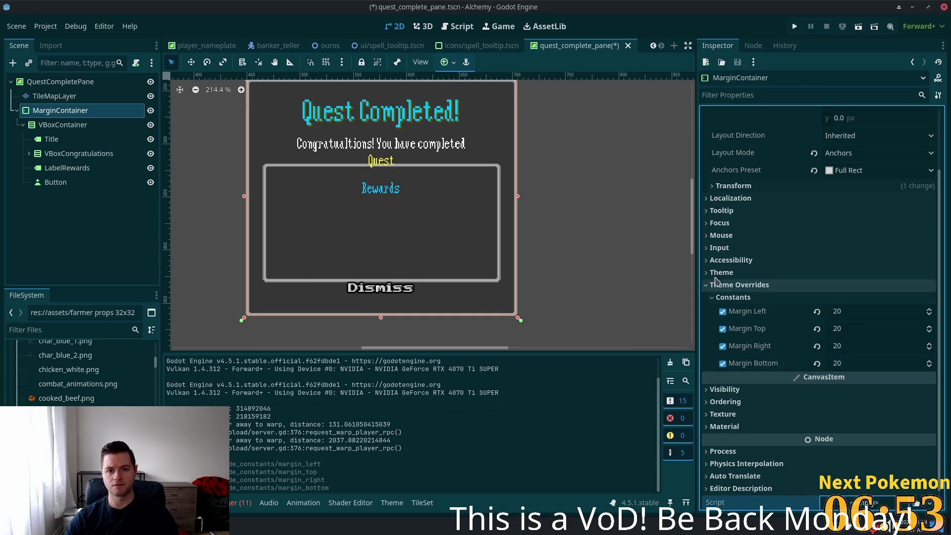
scroll(559, 255, up, 2)
scroll(563, 253, down, 2)
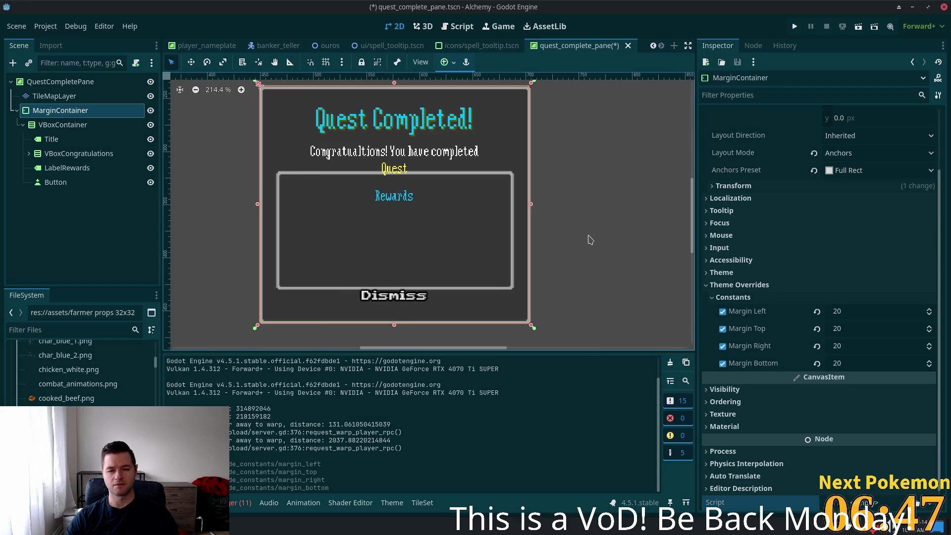
key(ctrl+z)
key(ctrl+z)
key(ctrl+z)
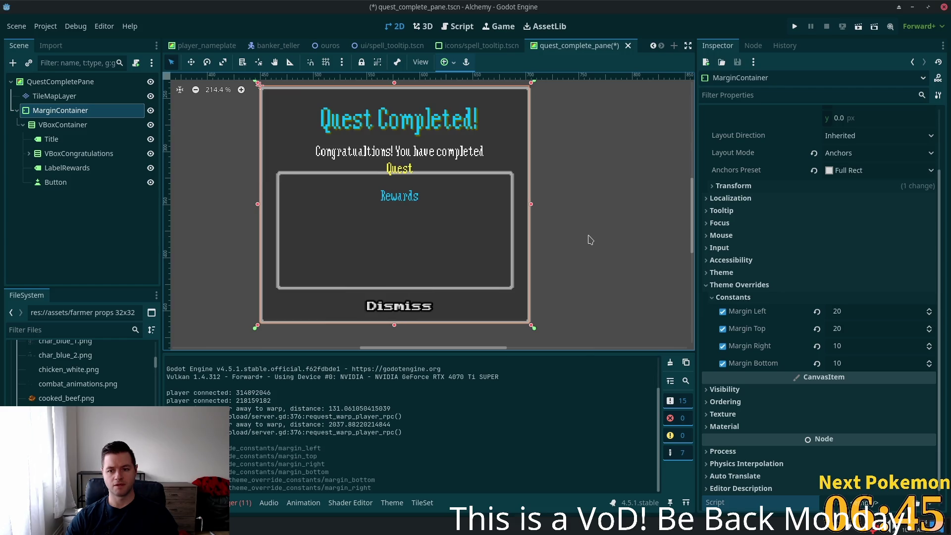
key(ctrl+z)
click(63, 125)
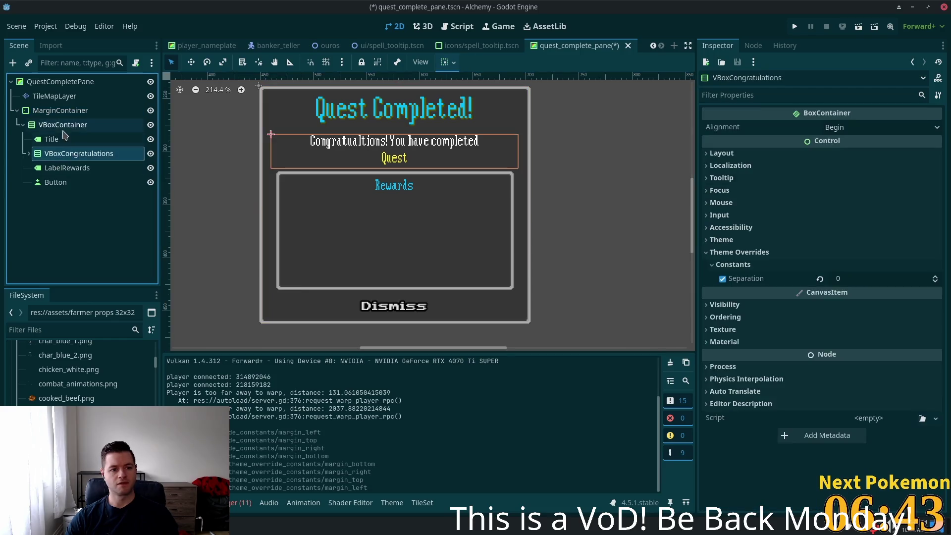
Add a VBoxContainer to the main container and move it above Button.
key(ctrl+a)
text(button)
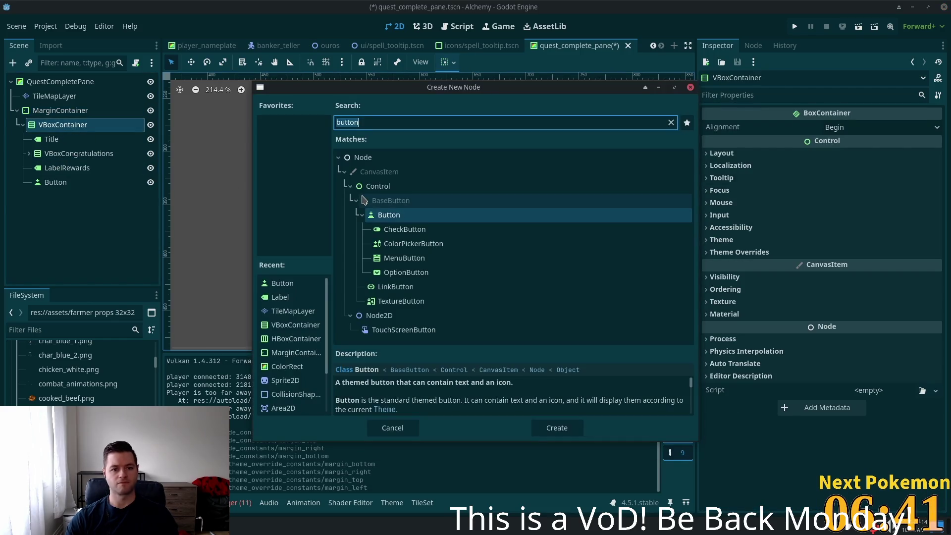
text(vbox)
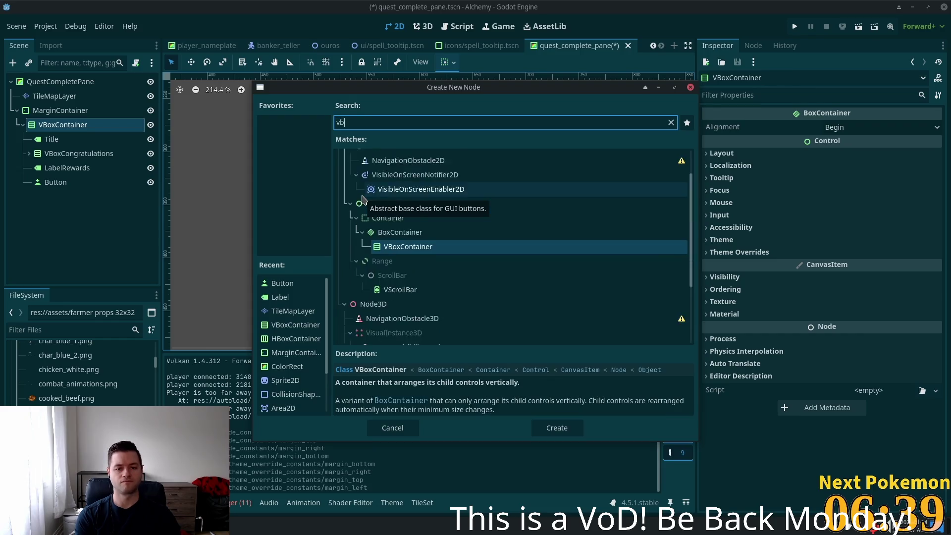
key(Return)
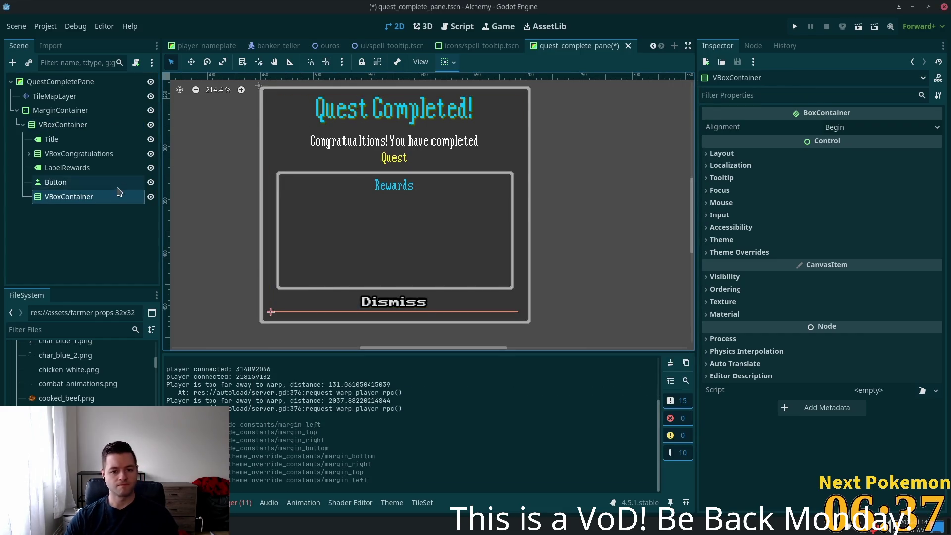
drag(74, 197, 71, 178)
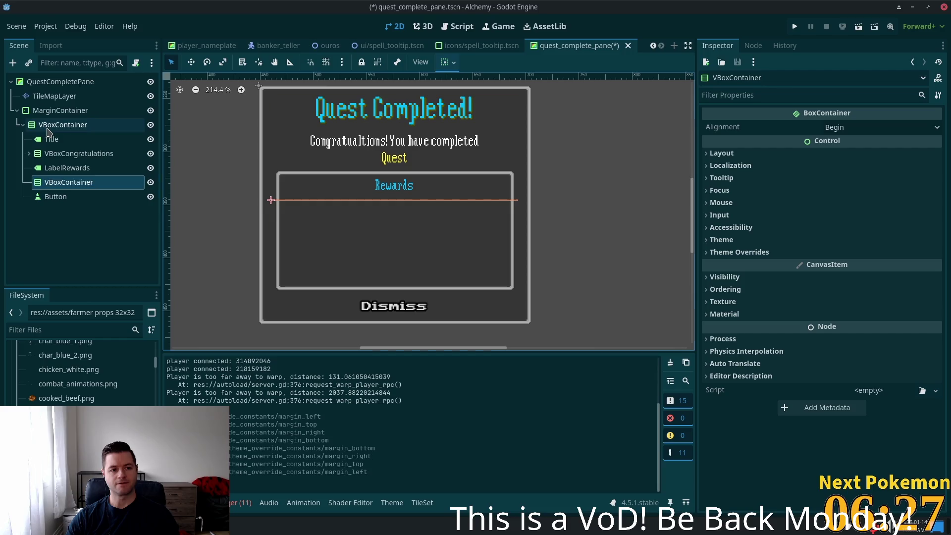
Add a MarginContainer to the main VBoxContainer, placed right after LabelRewards.
click(63, 124)
key(ctrl+a)
text(margin)
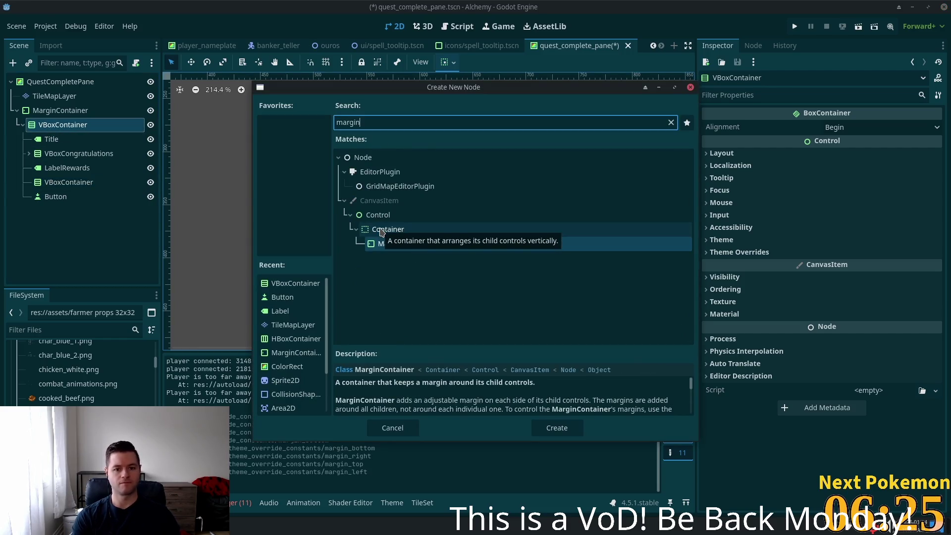
key(Return)
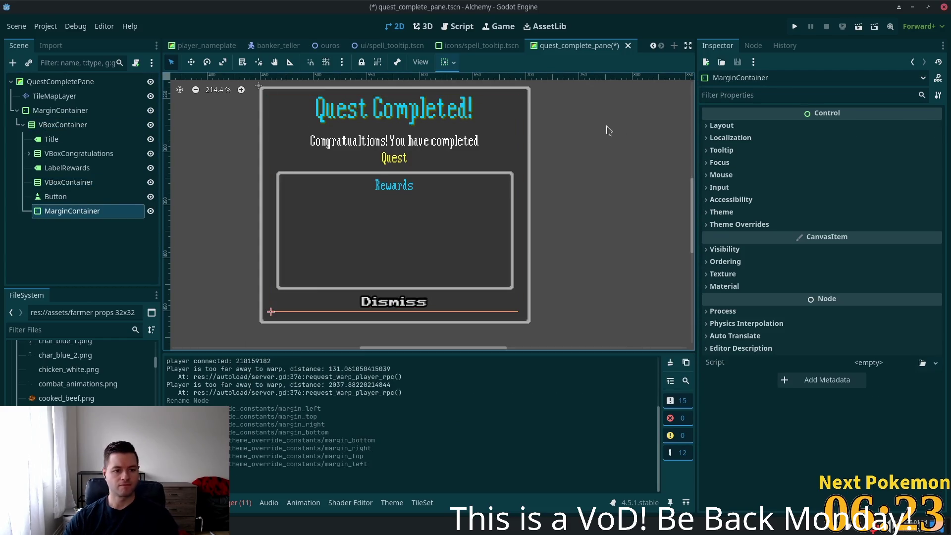
mouse_move(69, 212)
mouse_down()
mouse_move(63, 179)
mouse_move(56, 184)
mouse_up()
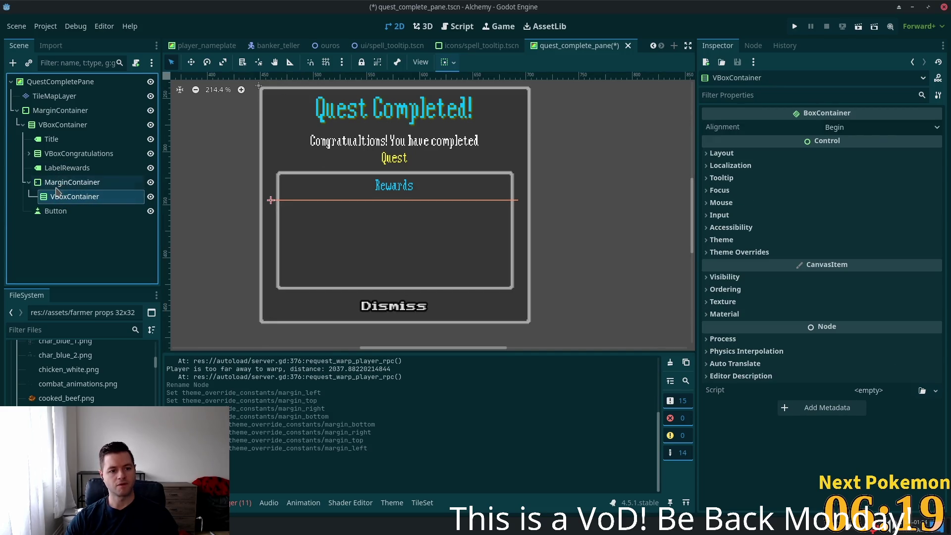
Give the MarginContainer margin constant overrides of 10, removing the bottom margin override.
click(56, 186)
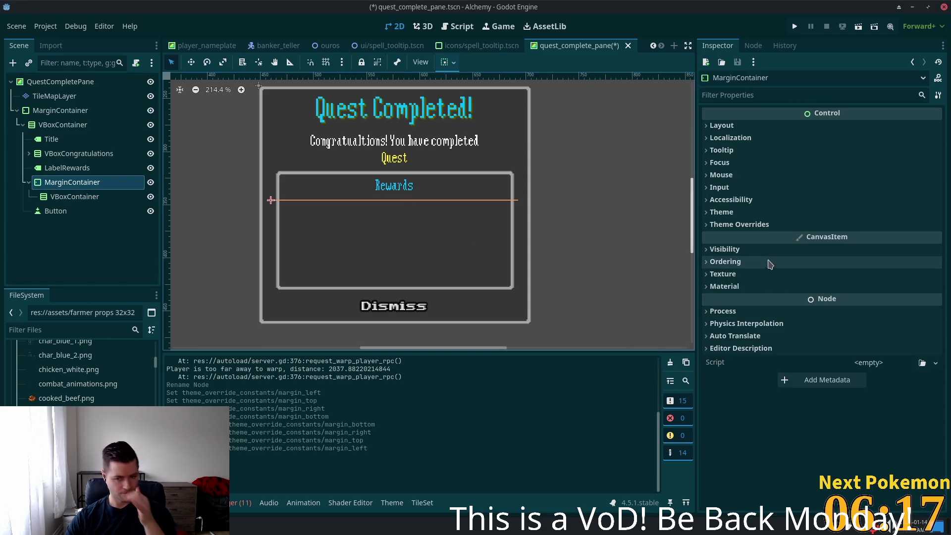
click(768, 223)
click(764, 237)
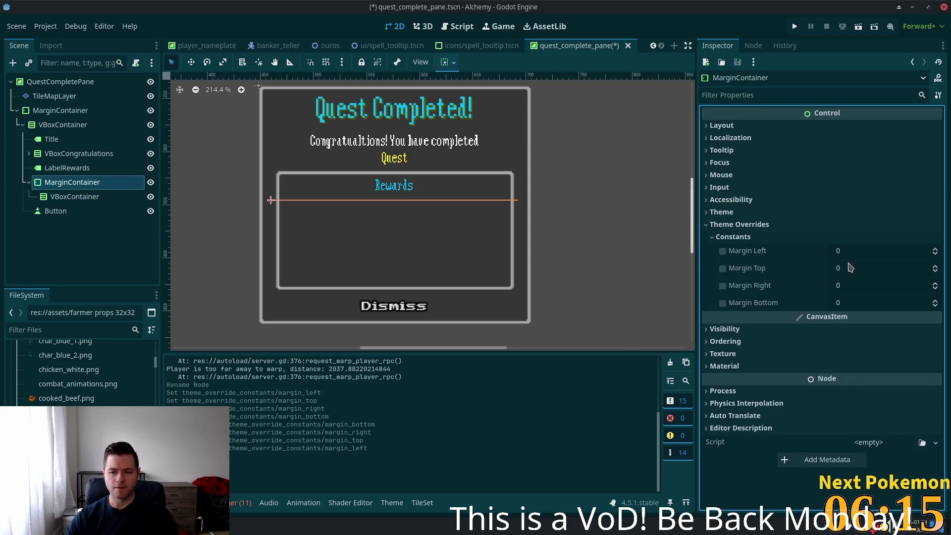
click(859, 251)
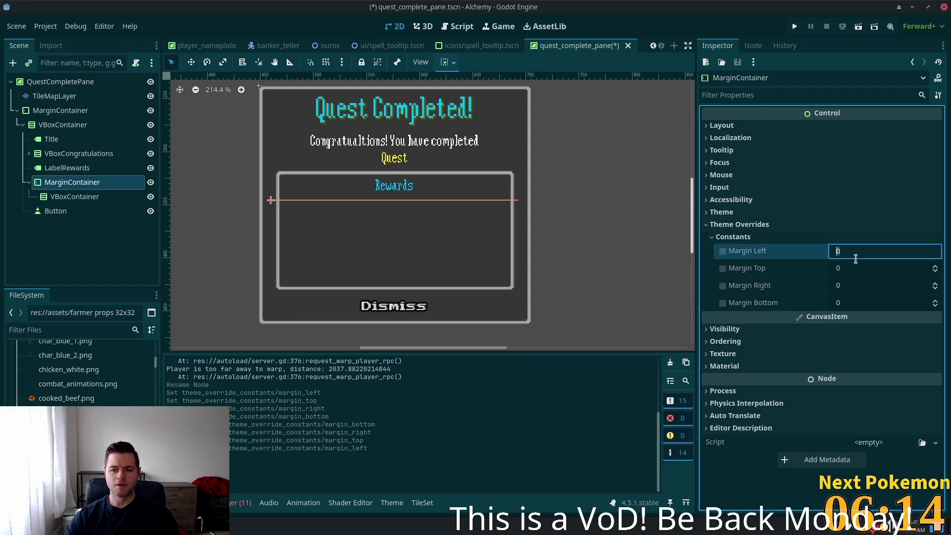
click(850, 286)
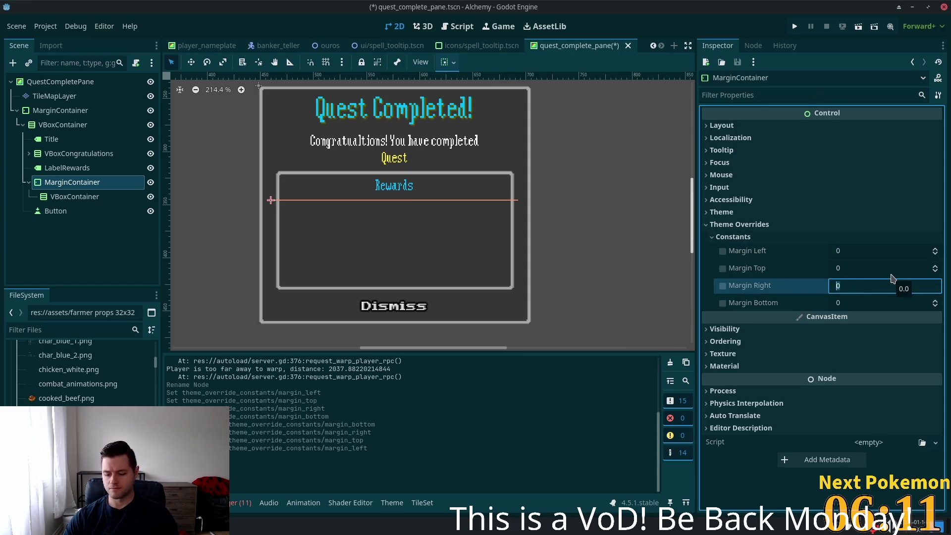
text(10)
key(Tab)
text(10)
key(Tab)
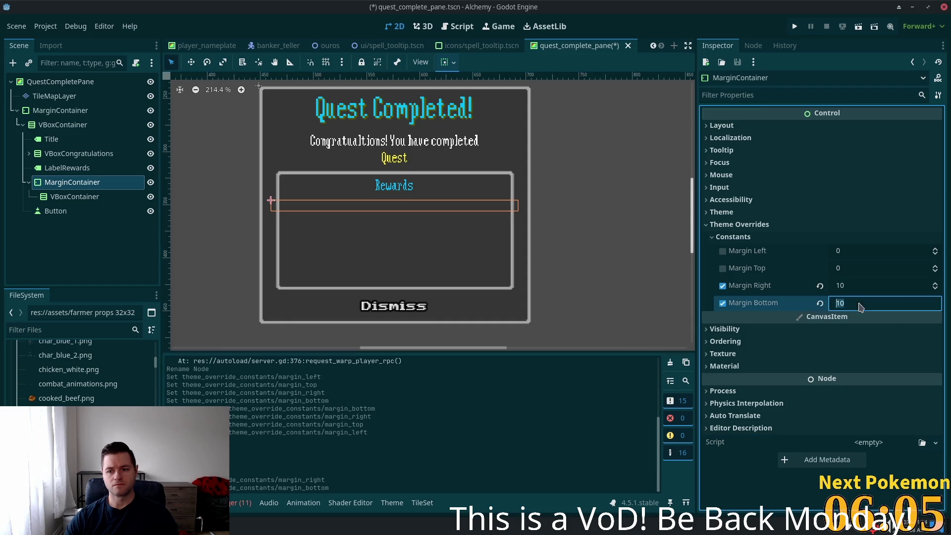
click(819, 302)
click(871, 251)
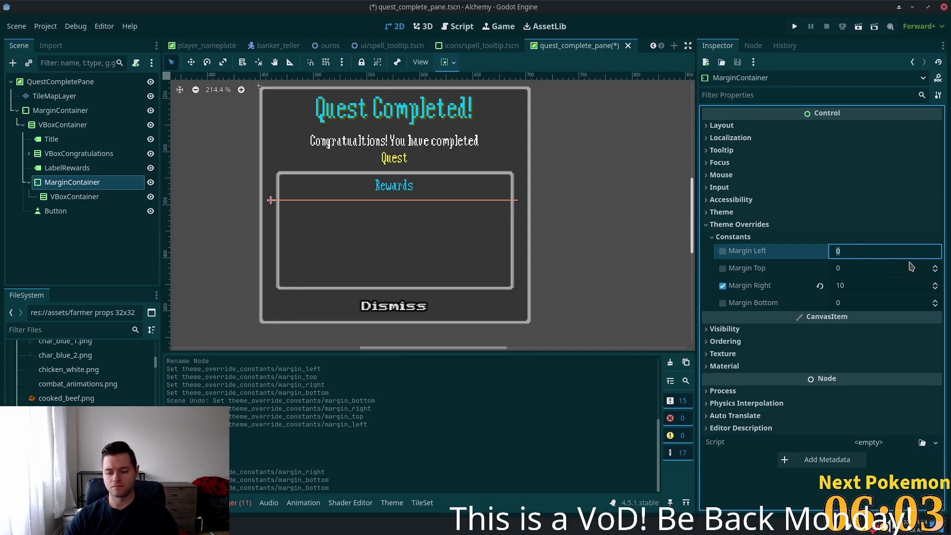
text(10)
key(Tab)
Change the left and right margins to 15, remove the top margin override, and save.
click(55, 198)
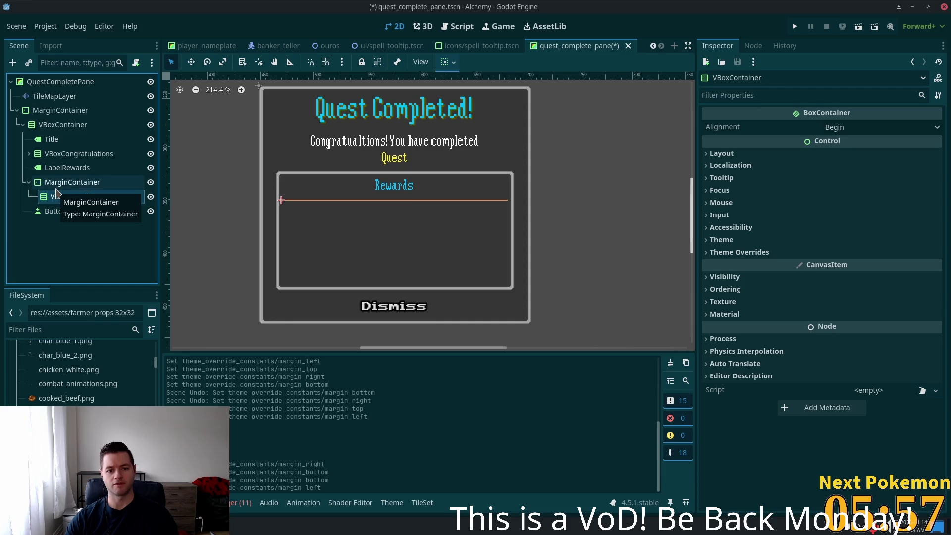
click(56, 182)
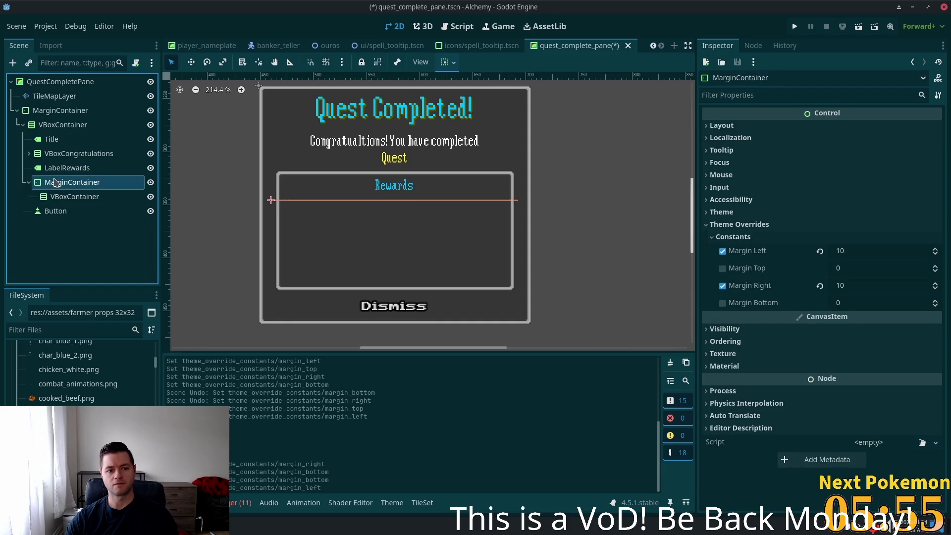
click(852, 249)
text(15)
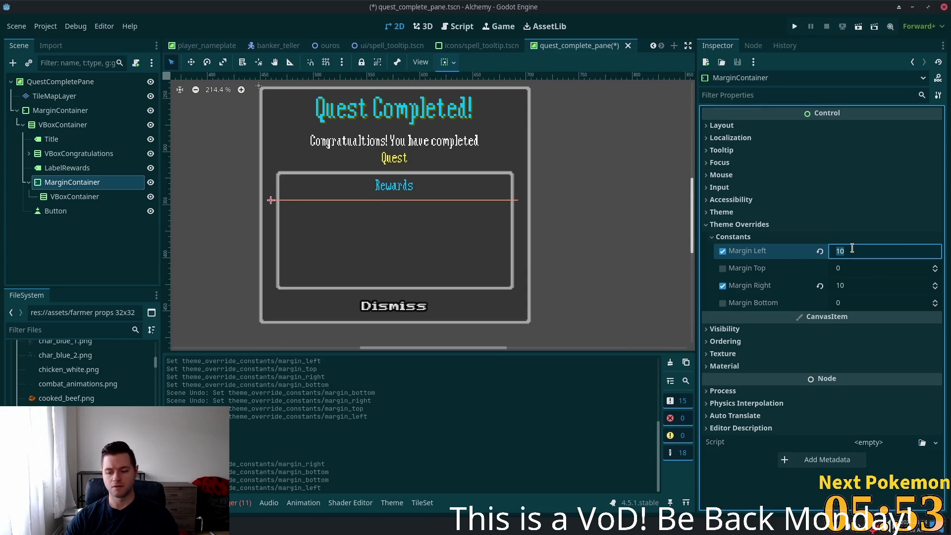
key(Tab)
text(15)
key(Tab)
key(BackSpace)
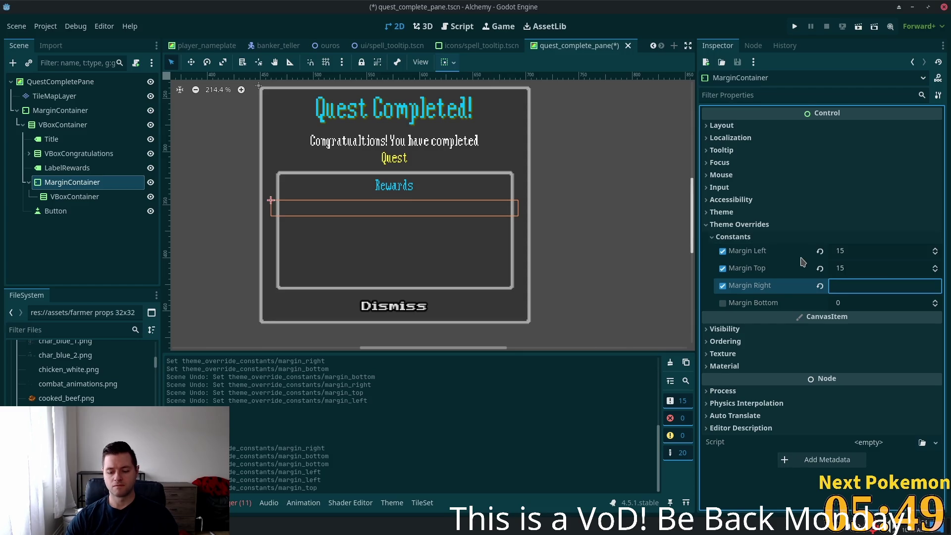
key(Return)
click(723, 268)
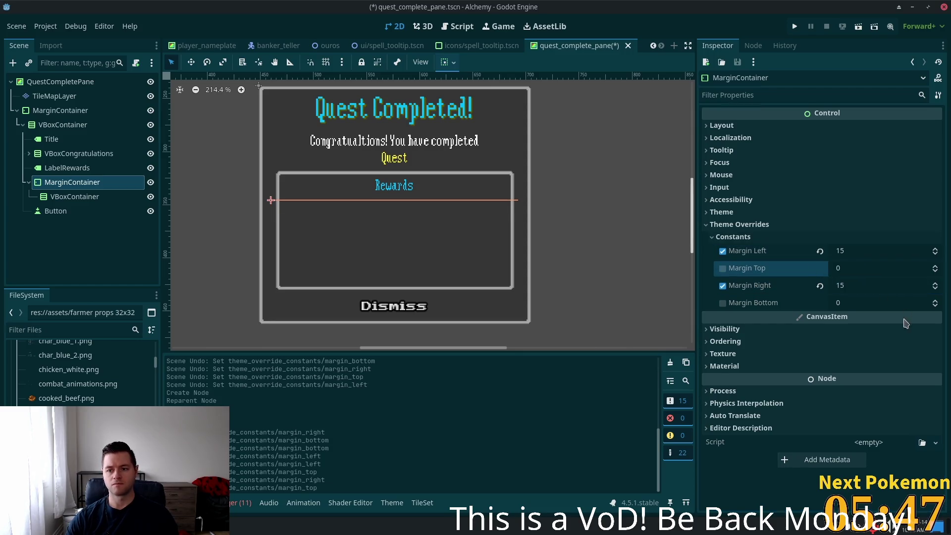
key(ctrl+s)
click(74, 196)
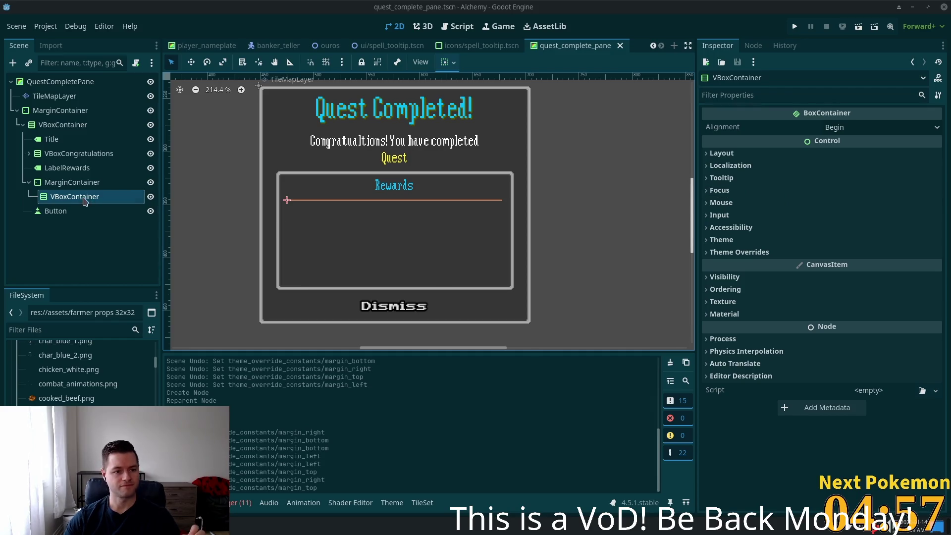
click(77, 211)
click(70, 183)
click(70, 197)
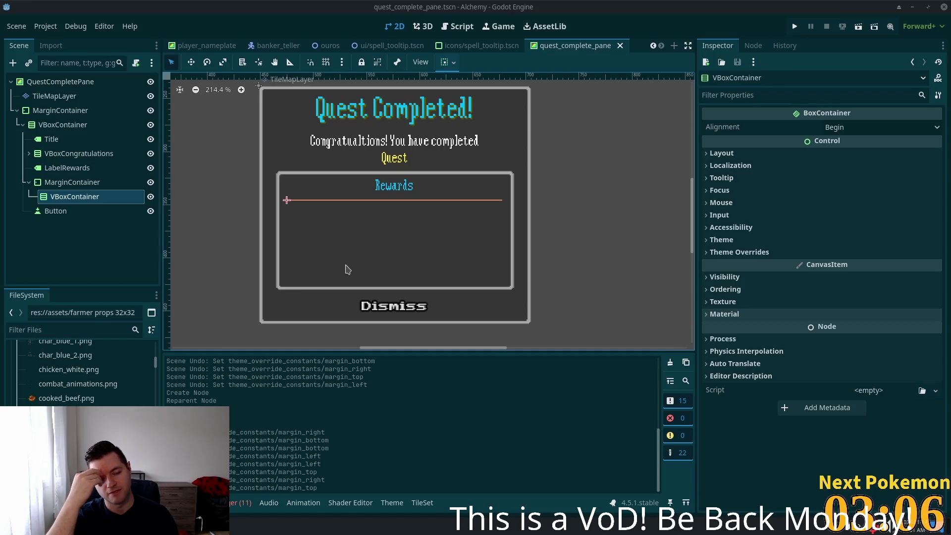
click(72, 186)
click(67, 197)
click(67, 183)
click(64, 198)
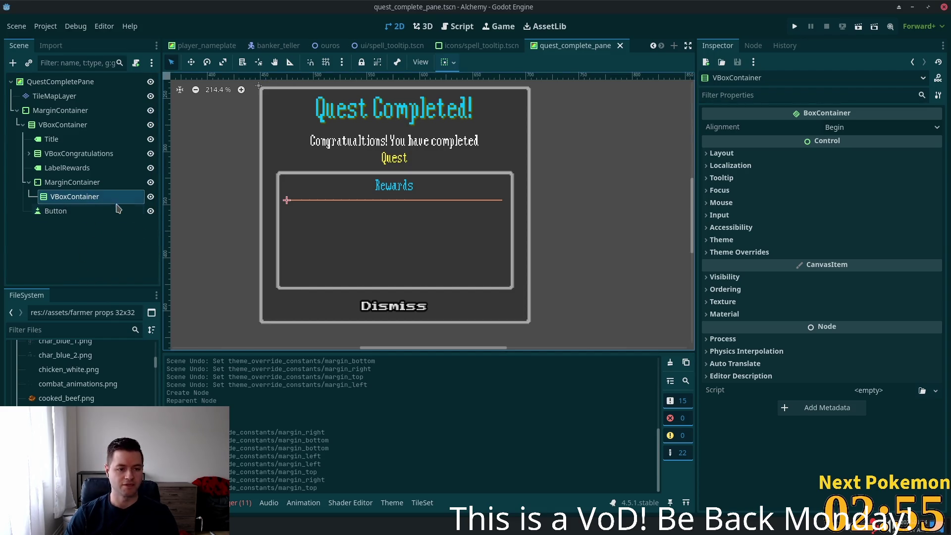
key(ctrl+a)
Create a Label inside the VBoxContainer and rename the container to VBoxRewards.
text(label)
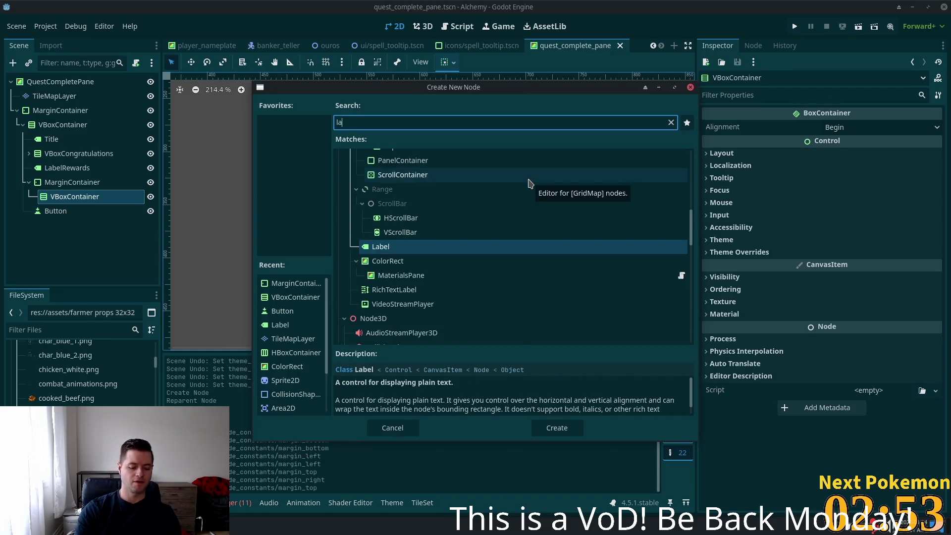
key(Return)
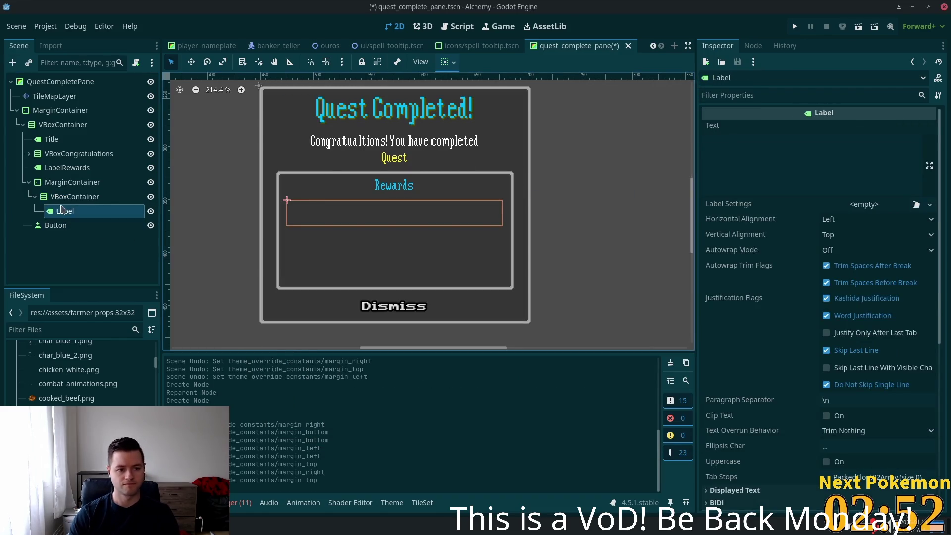
click(99, 196)
click(104, 198)
double_click(74, 198)
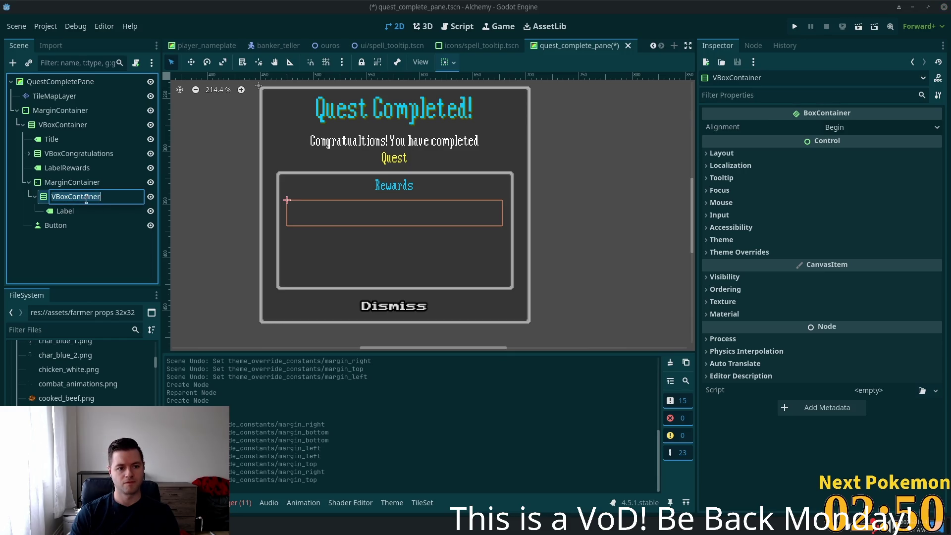
click(71, 198)
key(shift+End)
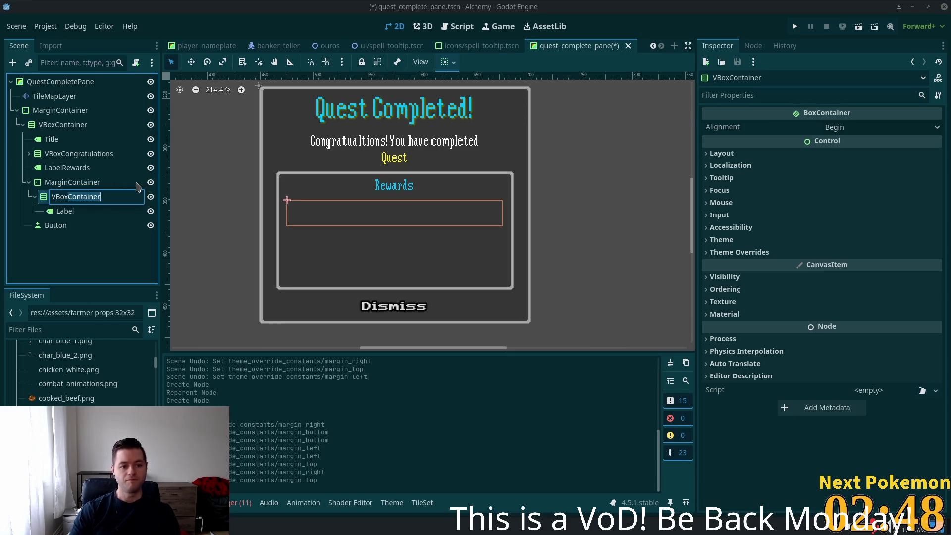
text(V)
key(BackSpace)
key(BackSpace)
text(Rewards)
key(Return)
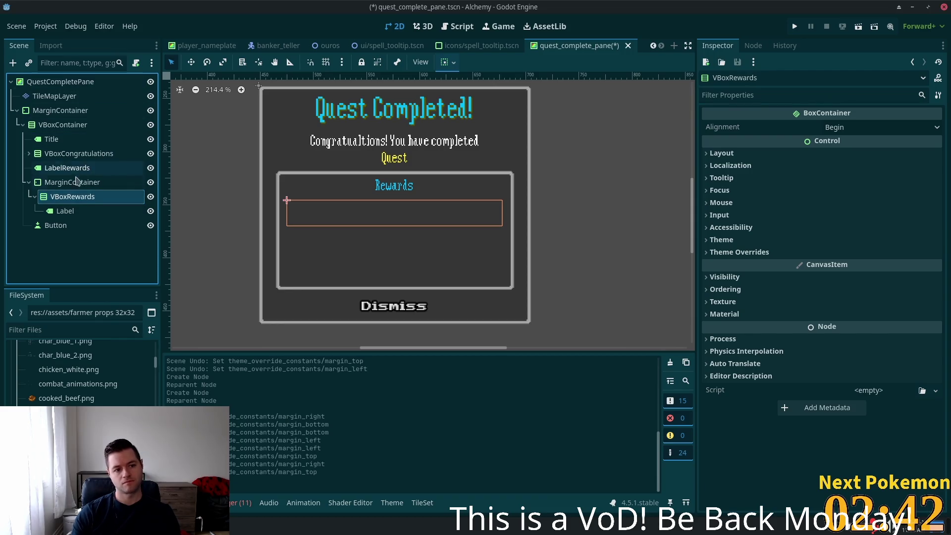
Rename the MarginContainer to MarginRewards.
click(77, 182)
click(71, 182)
click(69, 183)
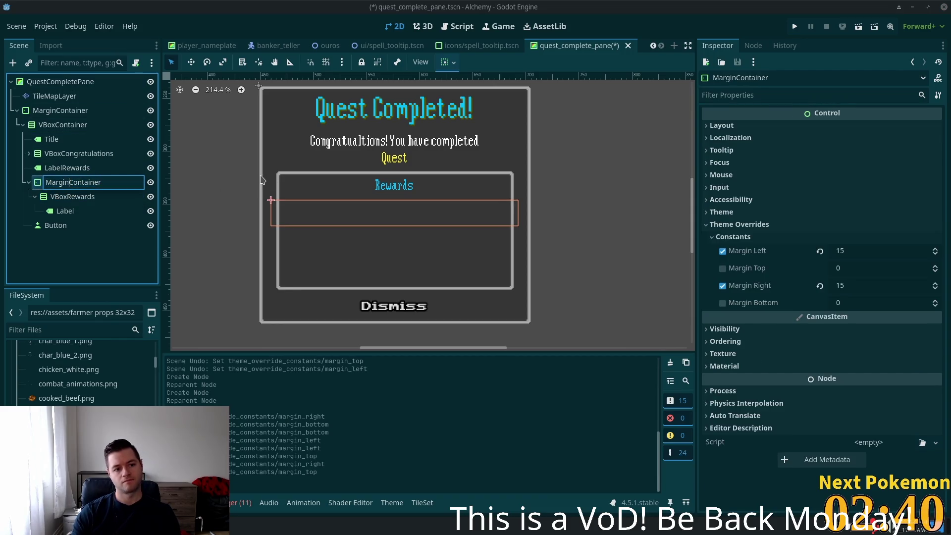
key(shift+End)
text(Rewa)
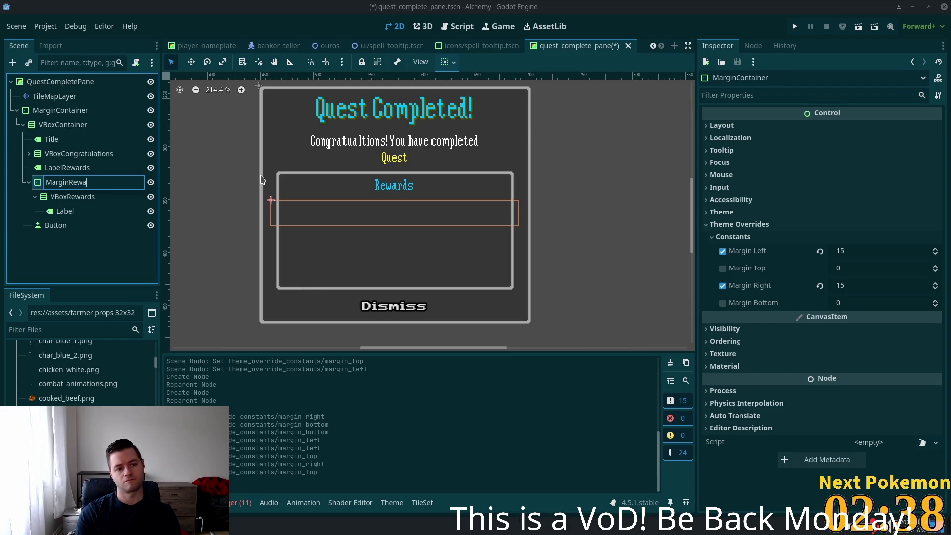
text(rds)
key(Return)
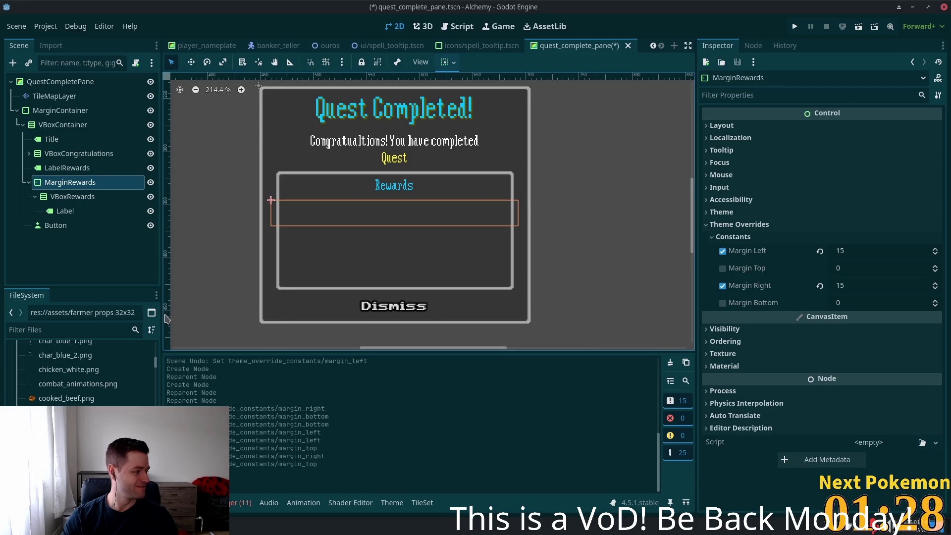
Rename the new Label node to LabelReward.
click(73, 211)
double_click(73, 210)
text(Raw)
key(BackSpace)
key(BackSpace)
text(ave)
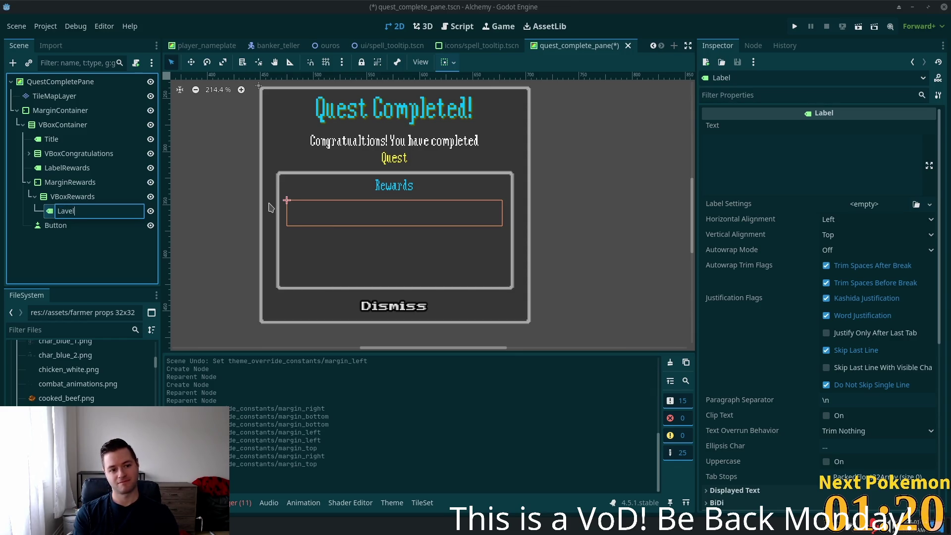
key(BackSpace)
key(BackSpace)
text(B)
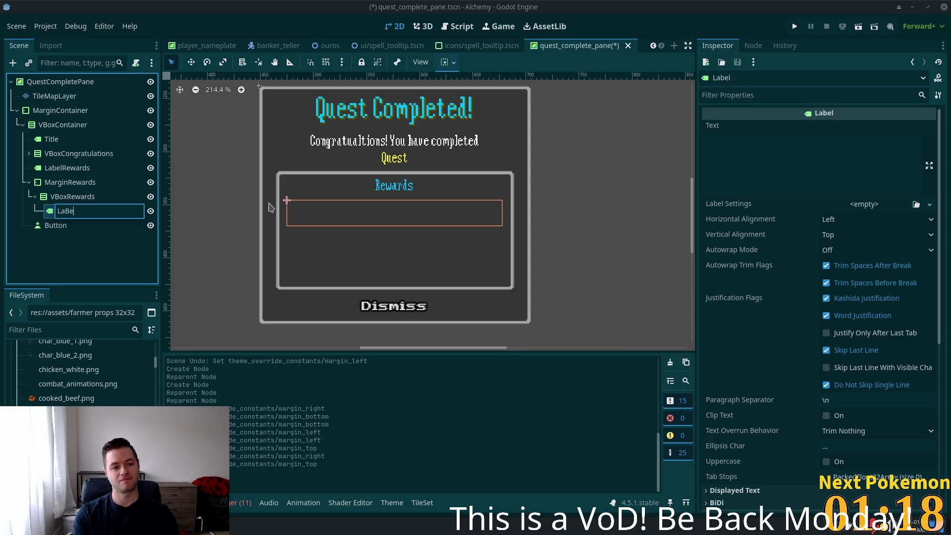
key(BackSpace)
key(BackSpace)
text(belReward)
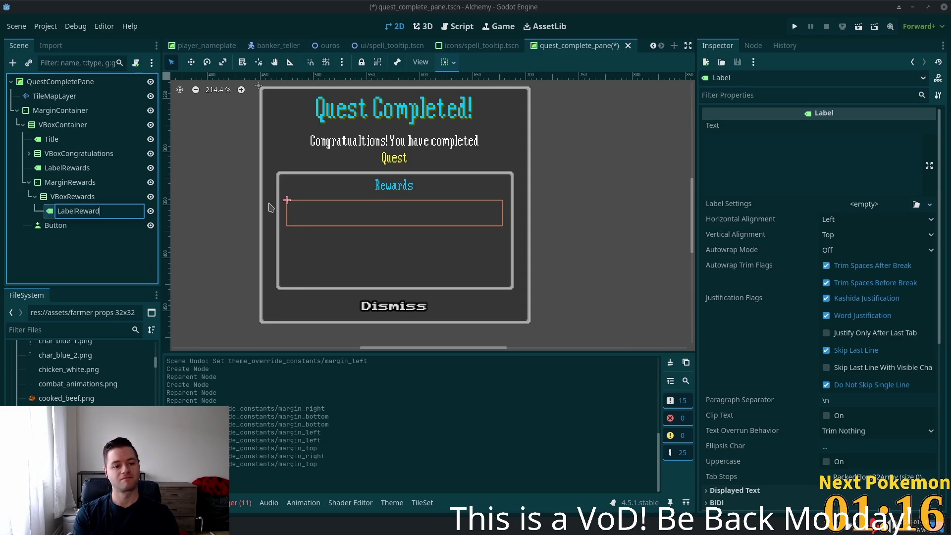
key(Return)
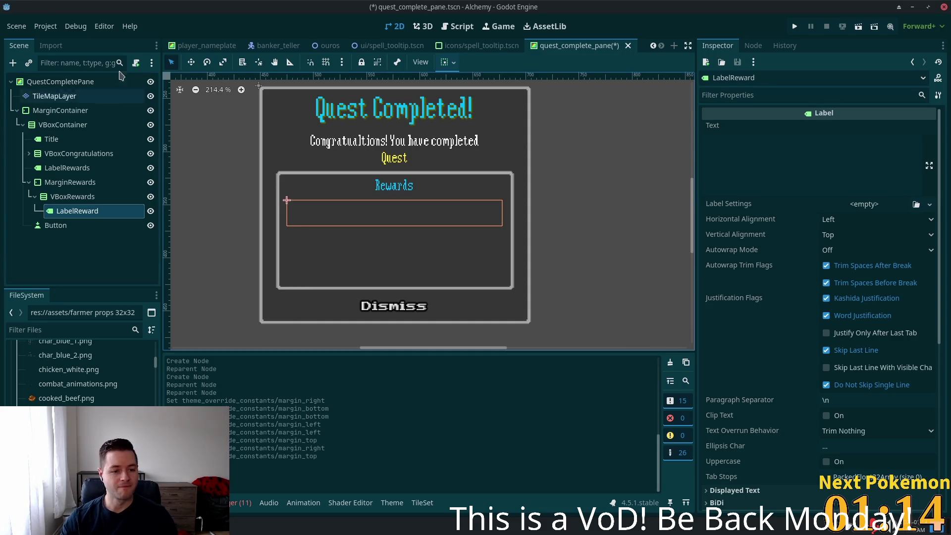
Rename the Button node to ButtonDismiss.
double_click(49, 225)
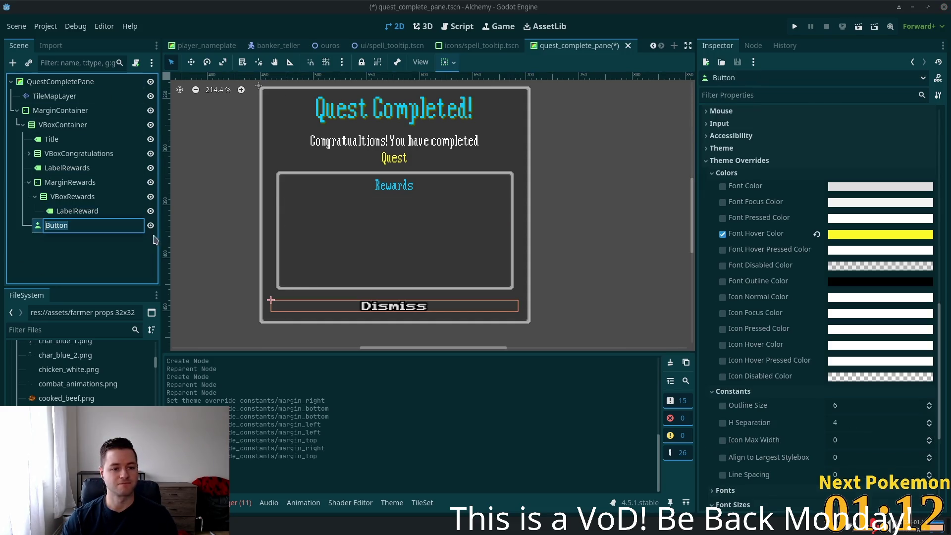
key(BackSpace)
text(B)
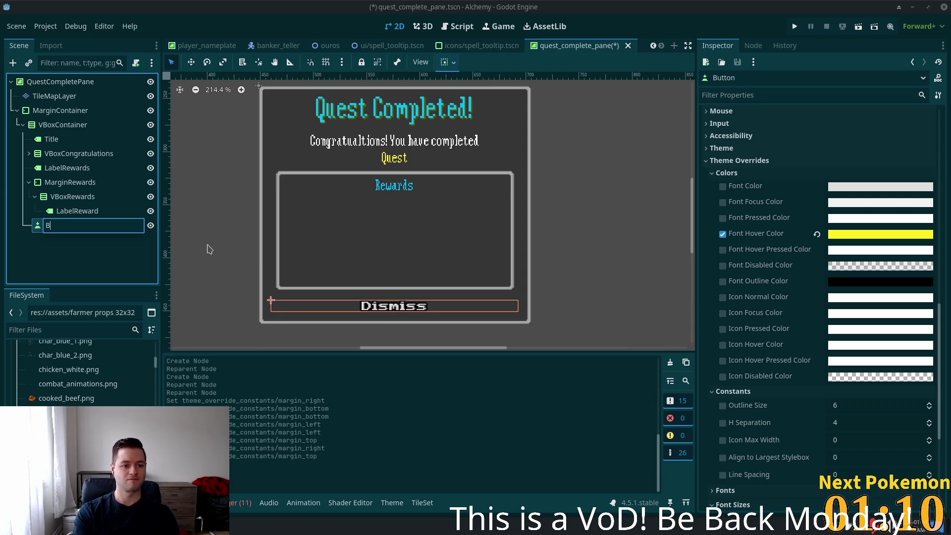
text(ytt)
key(BackSpace)
key(BackSpace)
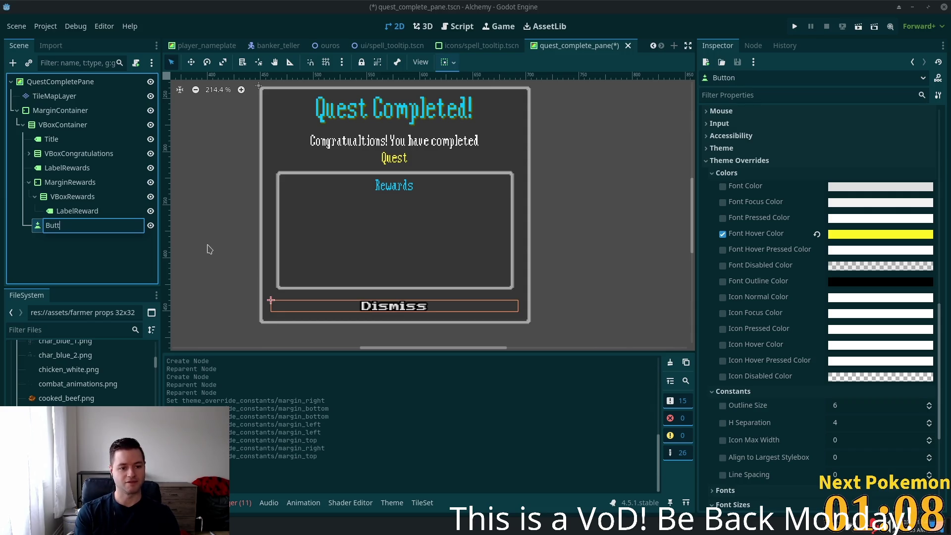
text(on)
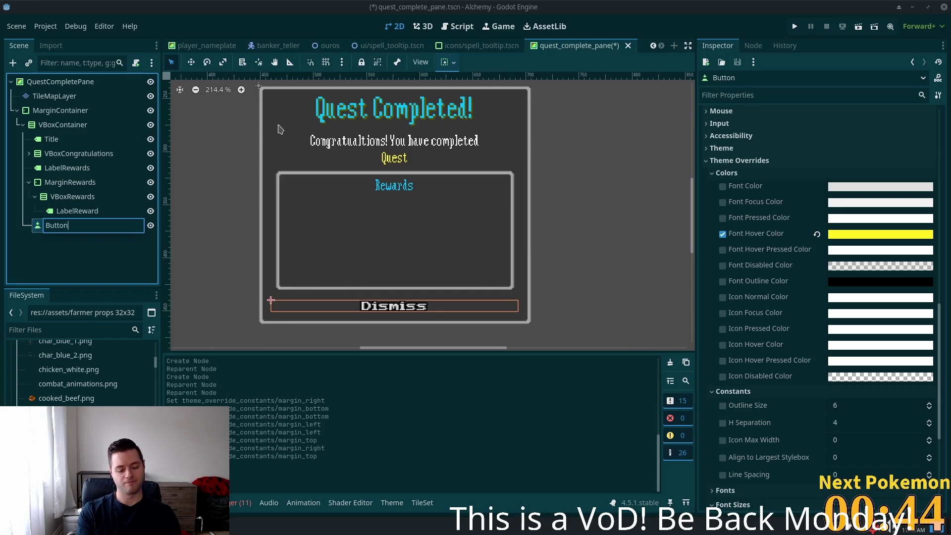
text(Dismiss)
key(Return)
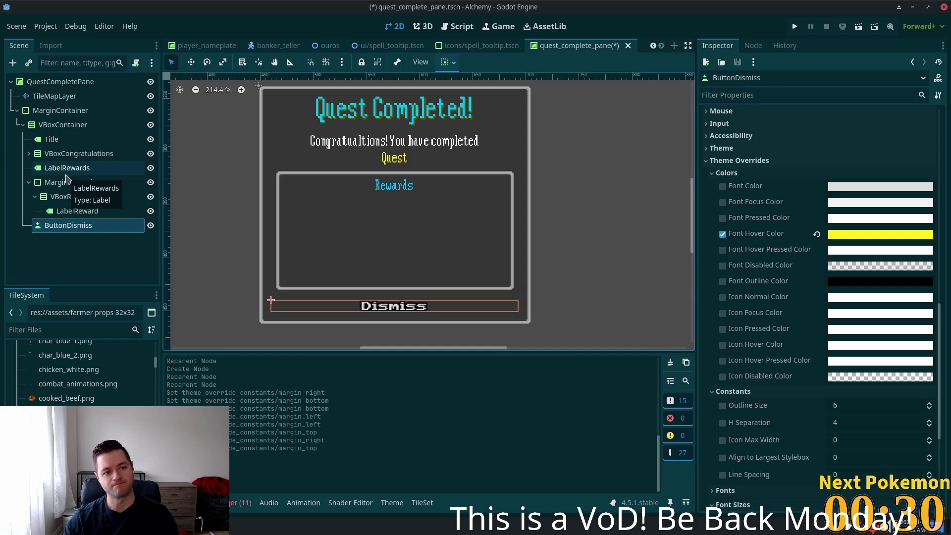
click(56, 140)
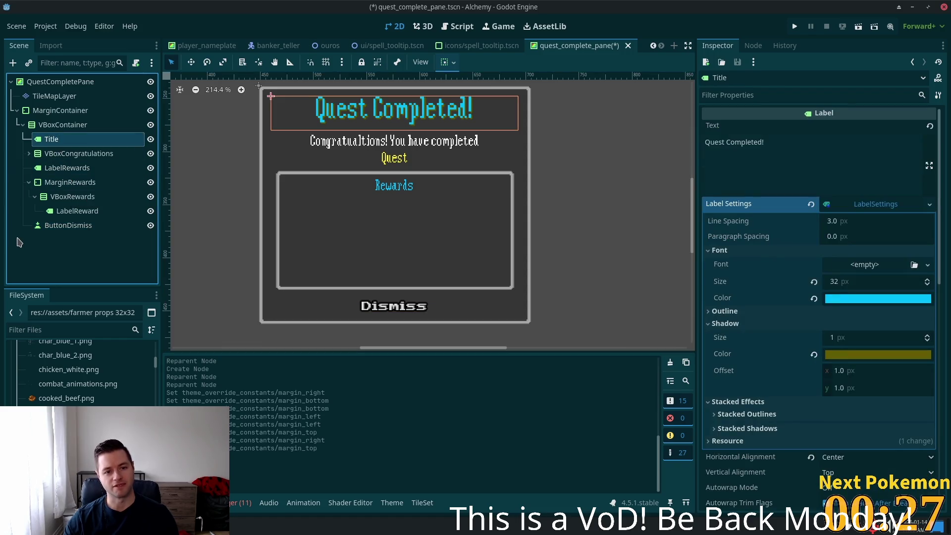
Rename the Title node to LabelTitle, then switch to the browser's RE20 microphone results.
double_click(52, 139)
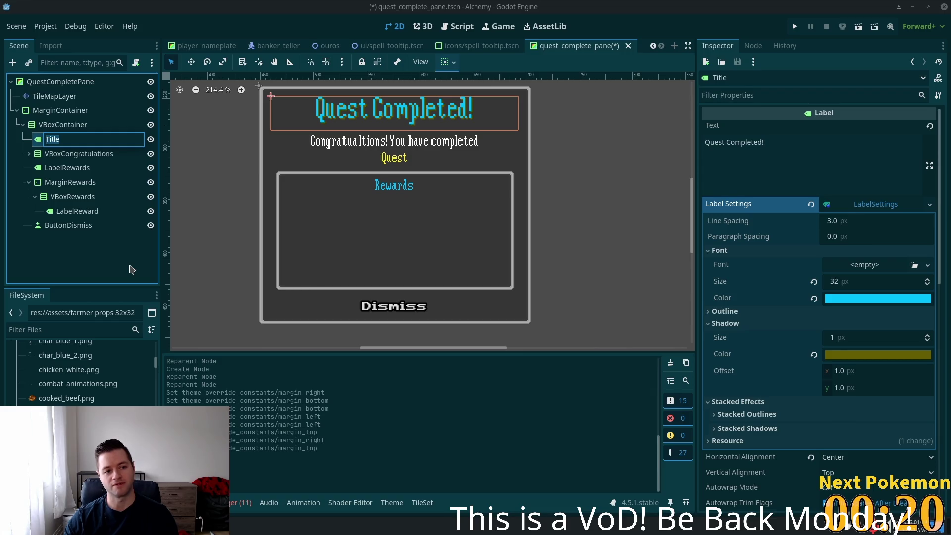
key(Home)
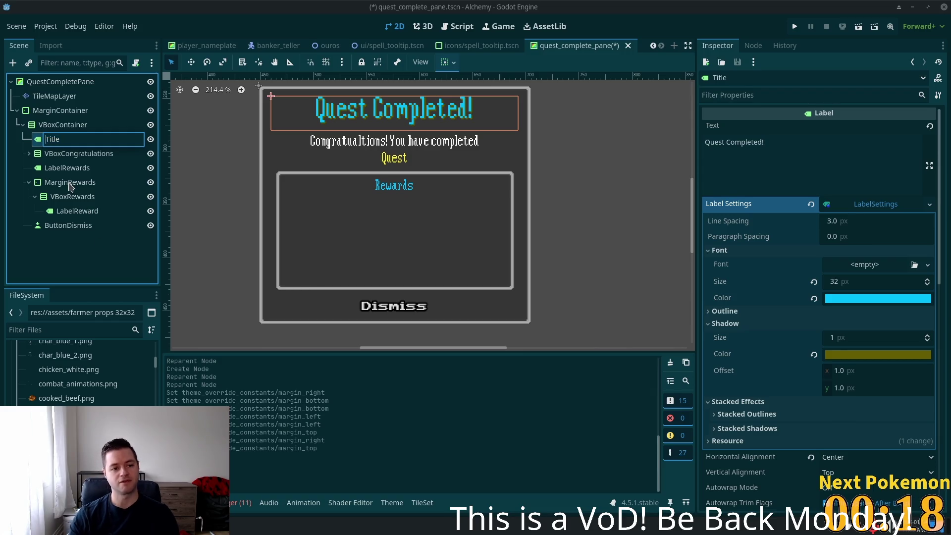
text(Label)
key(Return)
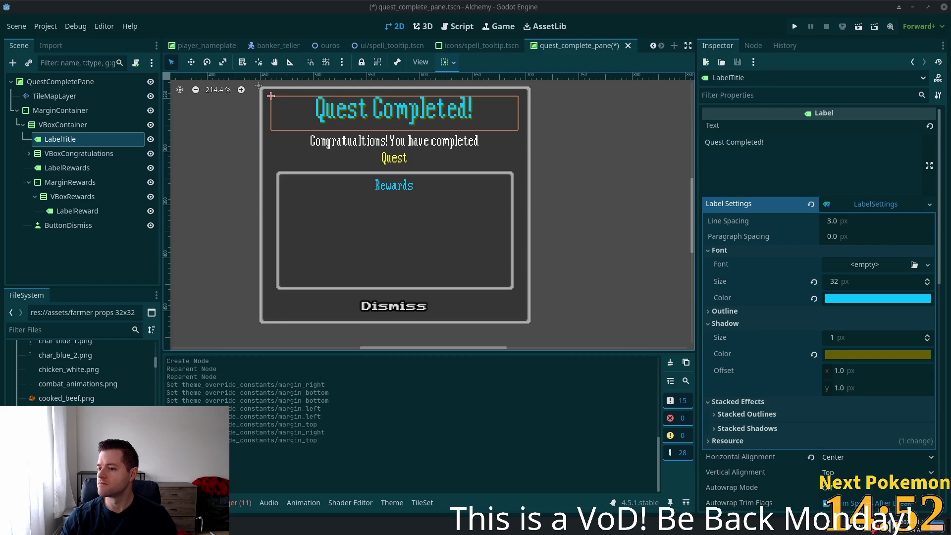
key(alt+Tab)
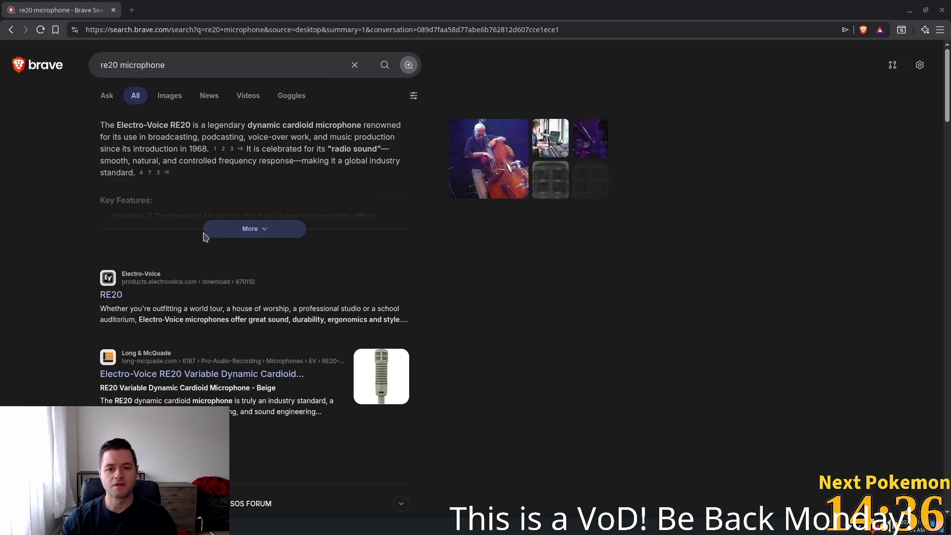
Open the Long & McQuade 'Electro-Voice RE20 Variable Dynamic Cardioid' listing, dismissing the data-sheet download prompt.
click(115, 295)
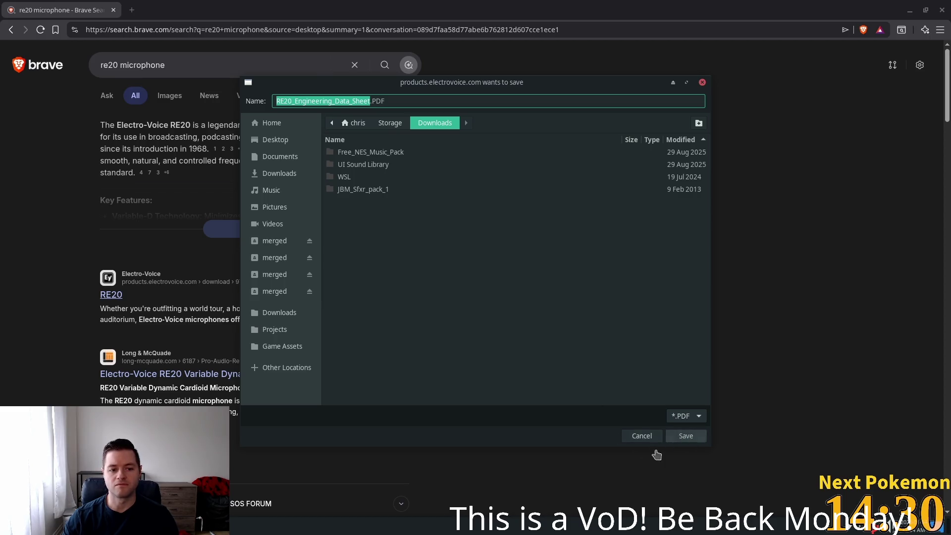
click(684, 435)
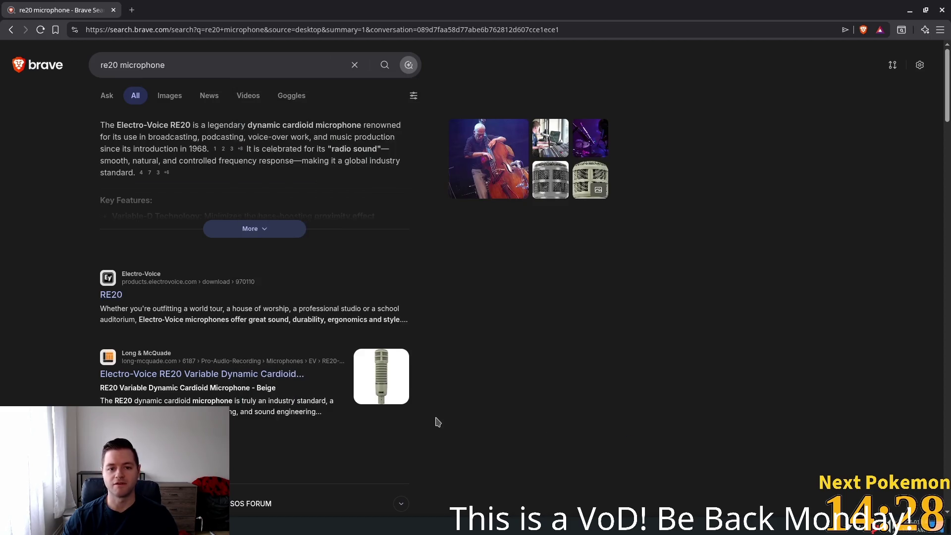
click(130, 376)
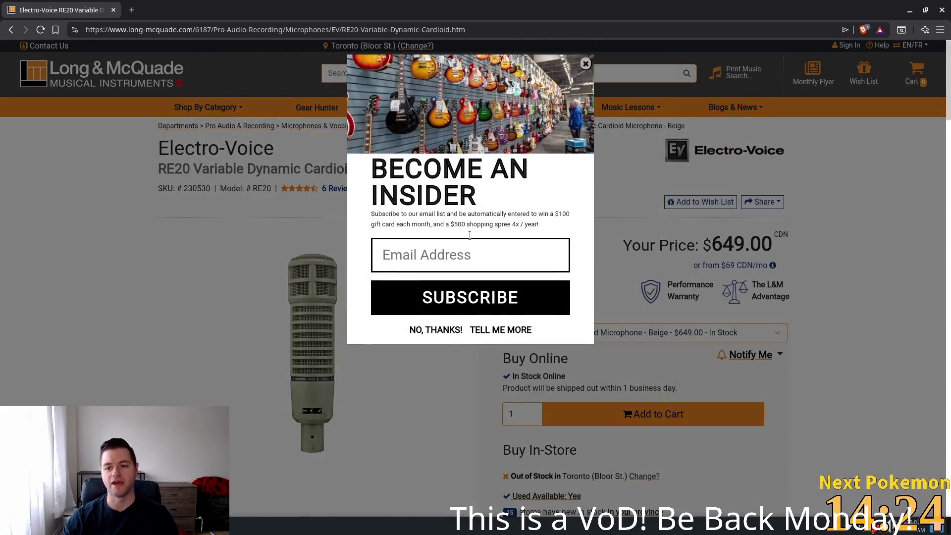
Dismiss the email signup and location pop-ups and highlight the $649.00 price.
click(256, 218)
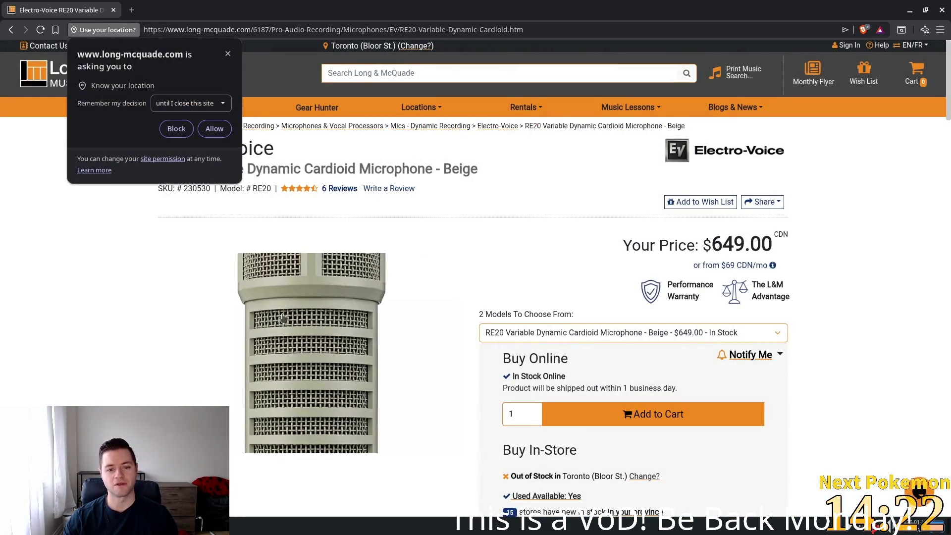
drag(777, 253, 714, 243)
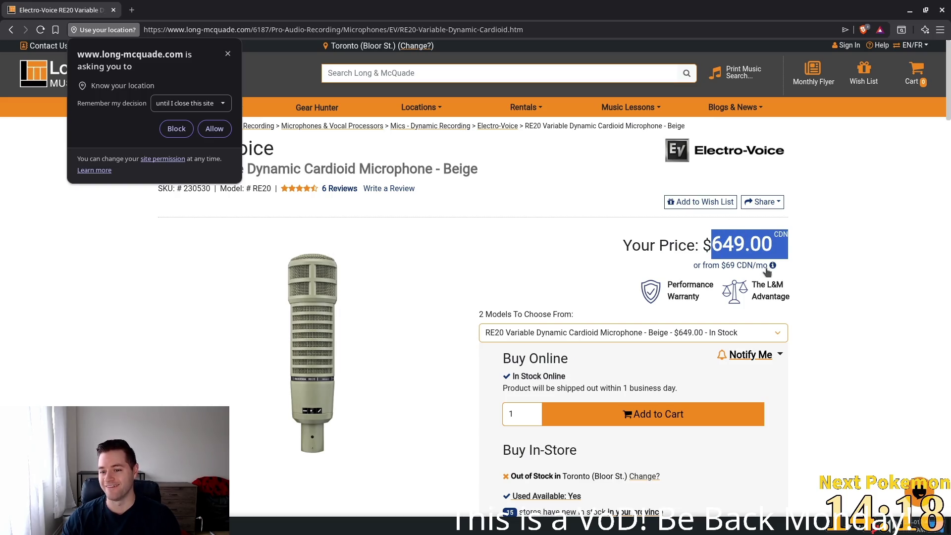
click(227, 54)
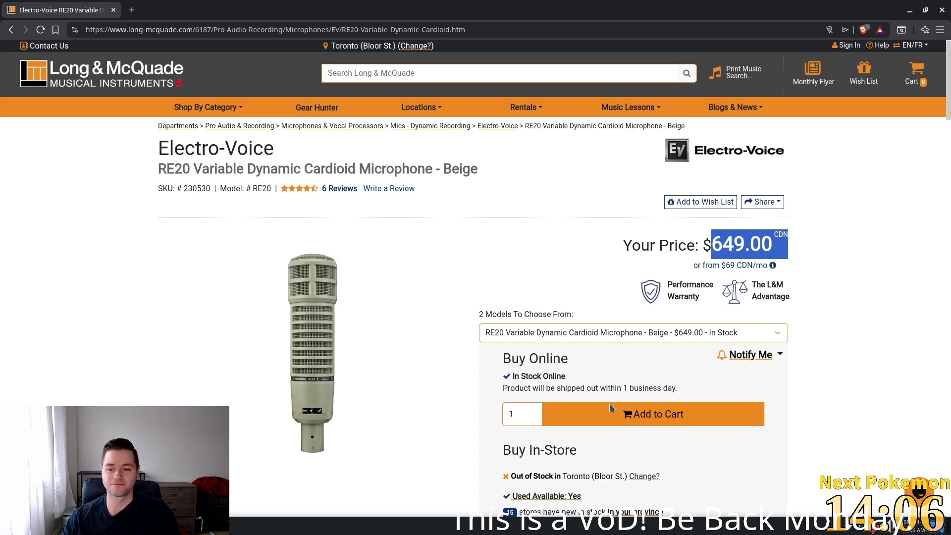
Scroll through the RE20 description, Q&A and reviews, then back to the top.
mouse_move(366, 367)
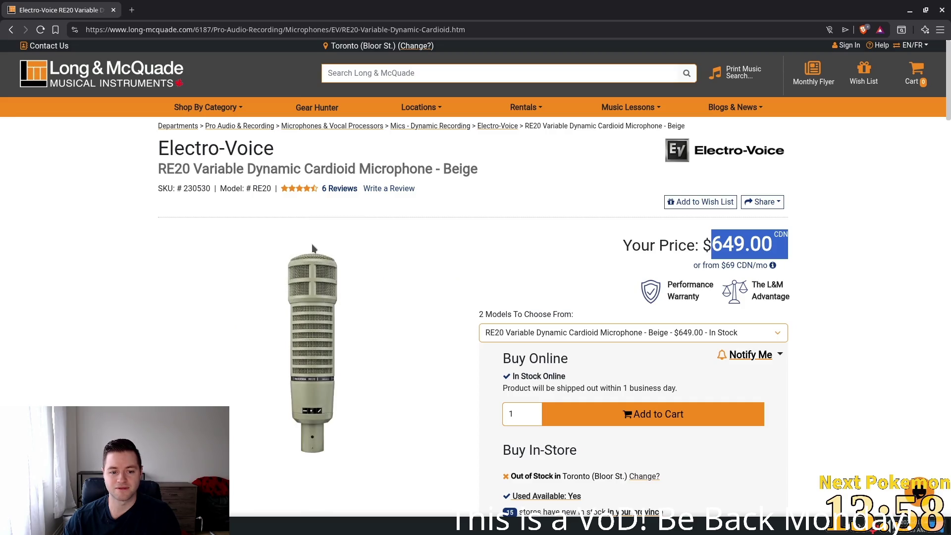
scroll(436, 336, down, 3)
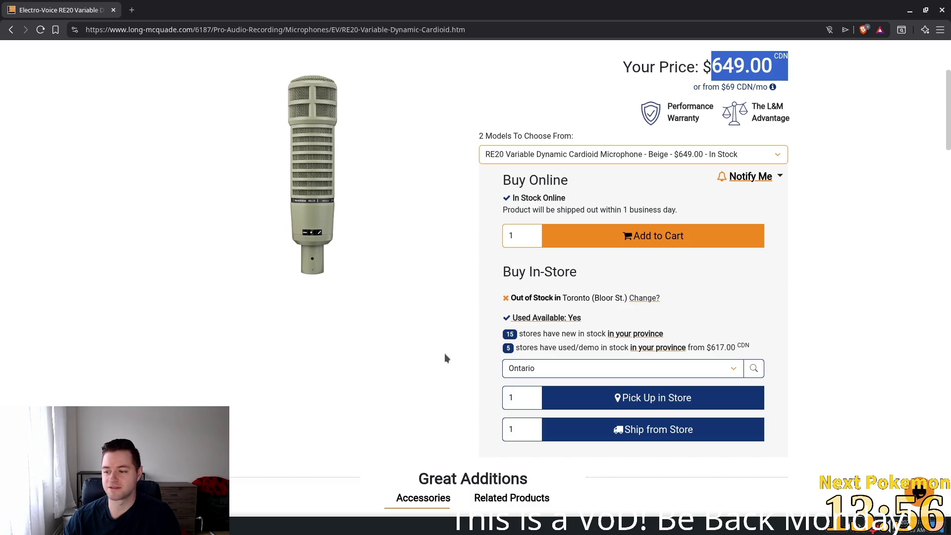
scroll(444, 357, down, 6)
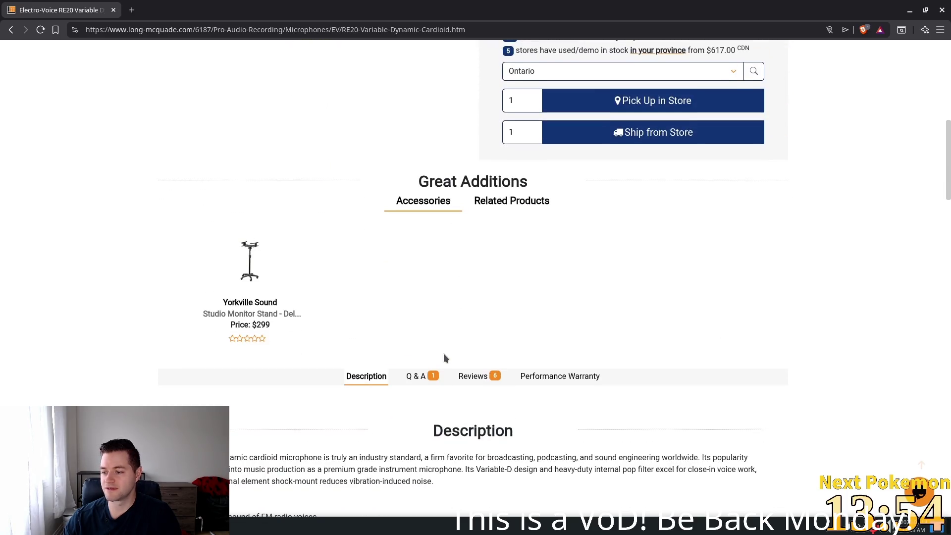
scroll(440, 353, down, 14)
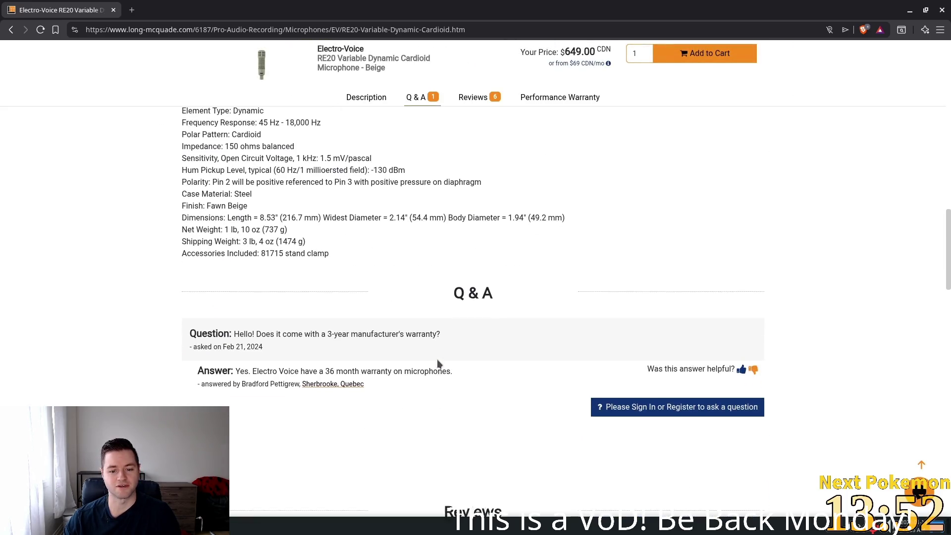
scroll(438, 363, up, 6)
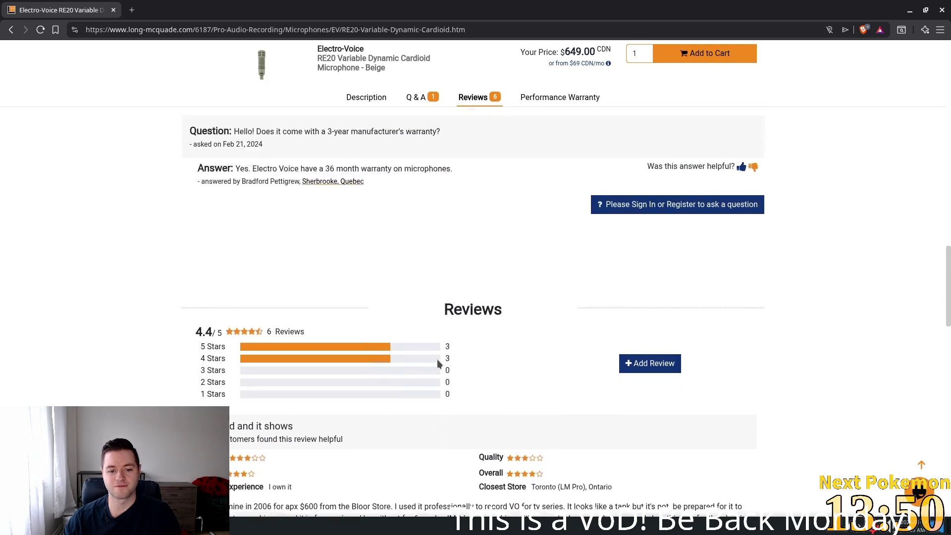
scroll(437, 359, up, 10)
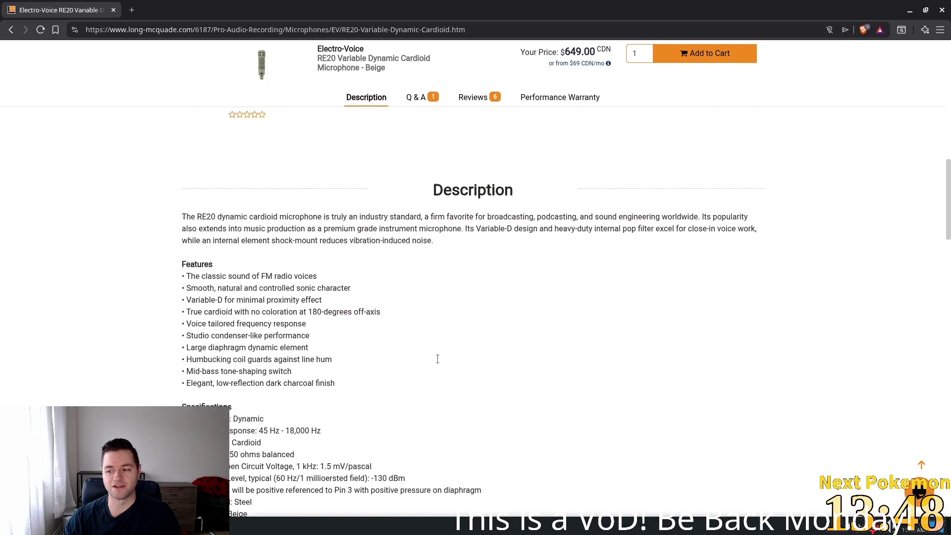
scroll(436, 363, up, 8)
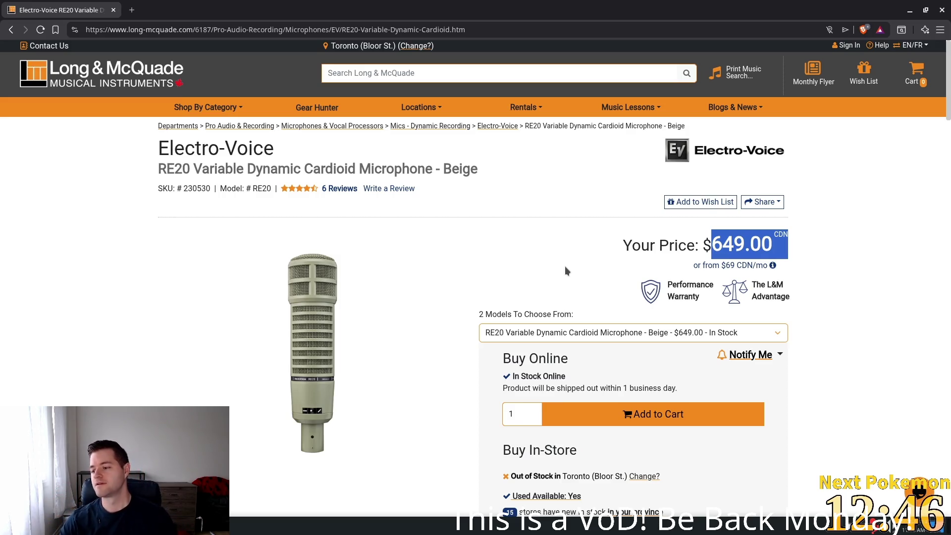
Close Brave to reveal the Godot quest-complete pane, then launch a new Brave window.
click(942, 11)
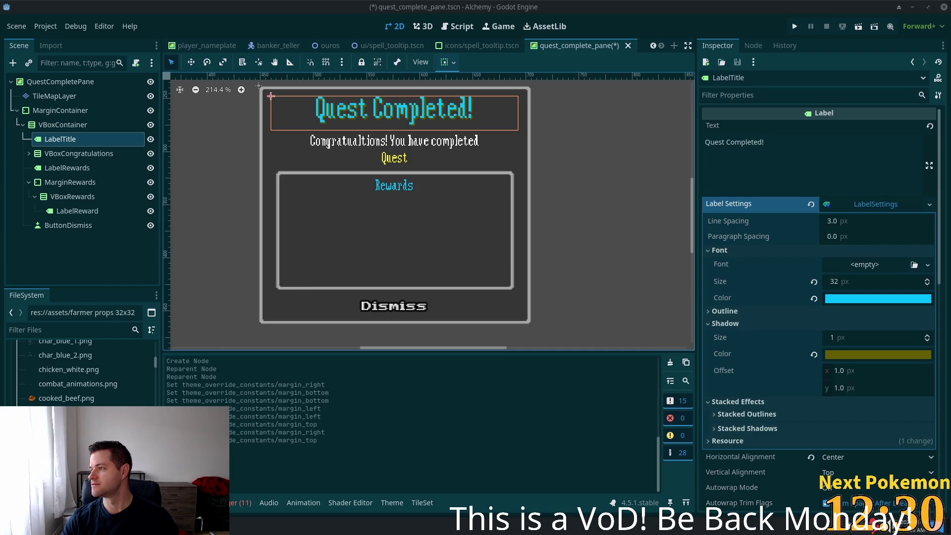
key(super+b)
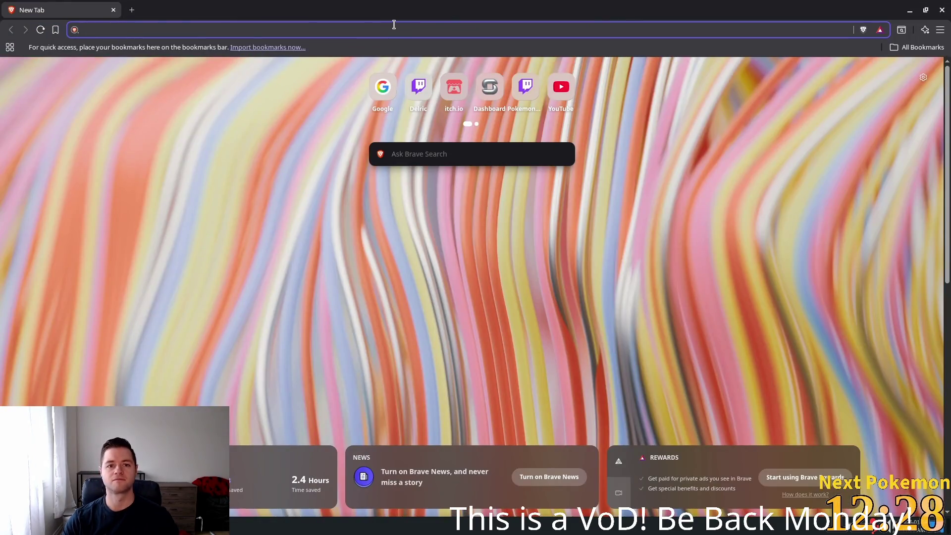
Search Google for 'audio technica mics' and open the AT2035 microphone product details.
text(google.com)
key(Return)
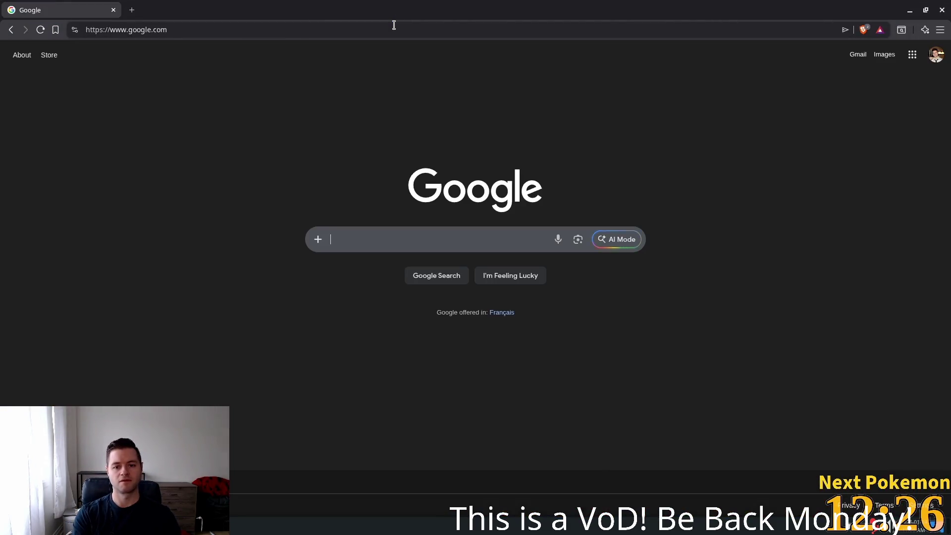
text(audio techni)
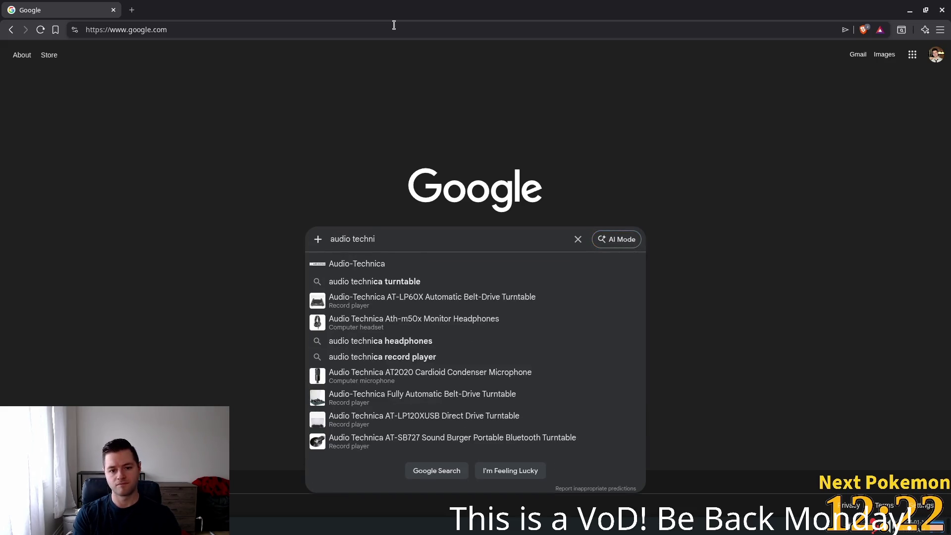
text(cal mics)
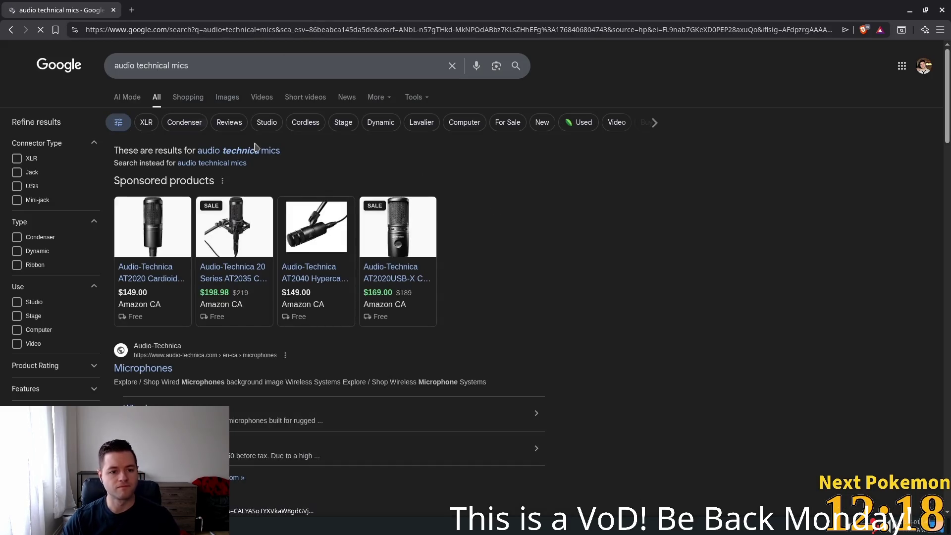
click(178, 65)
key(BackSpace)
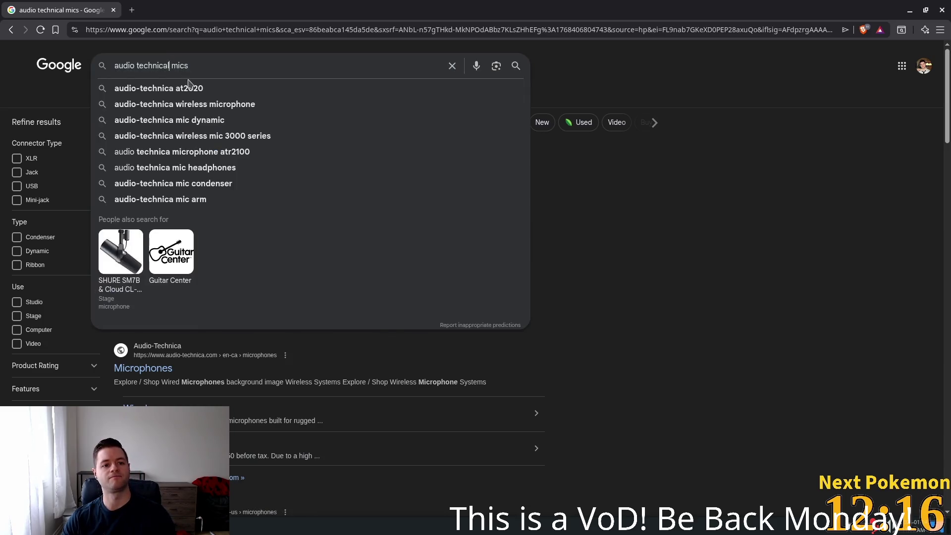
key(Return)
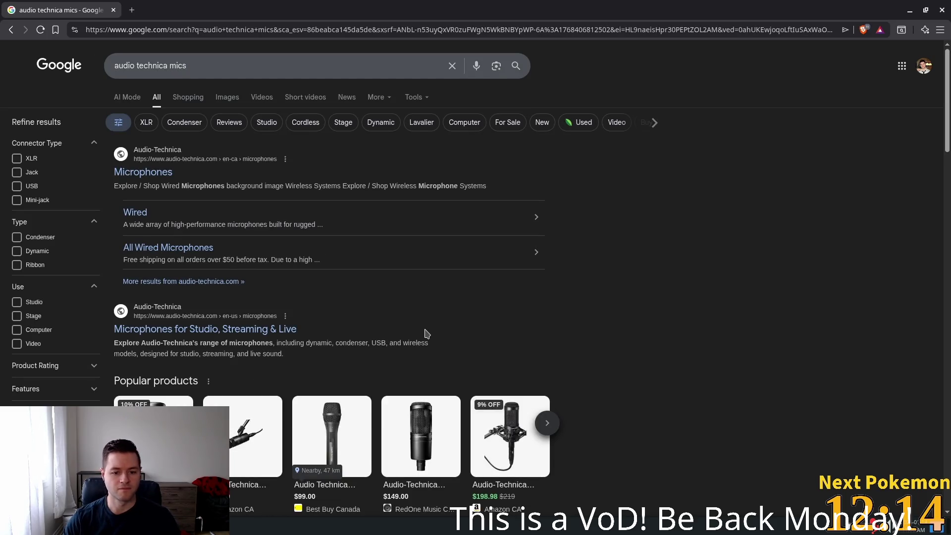
scroll(425, 333, down, 2)
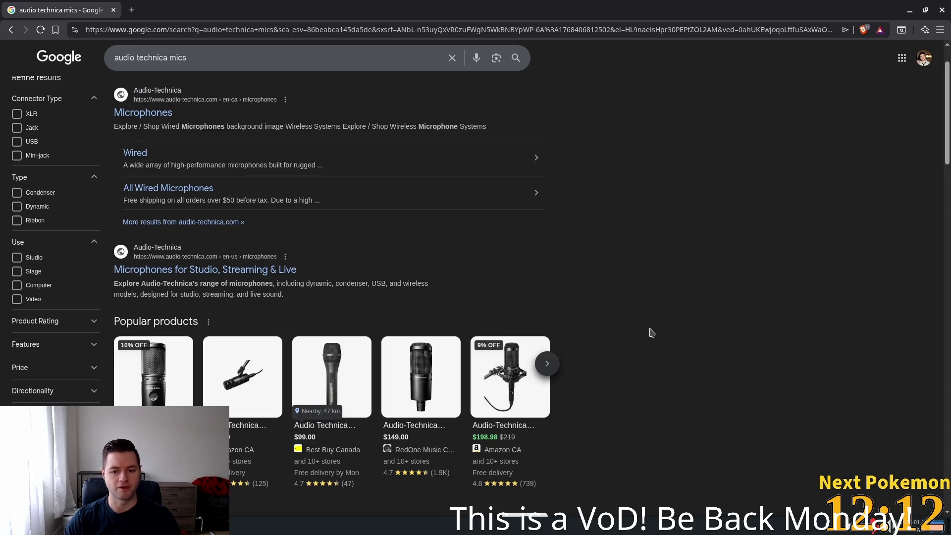
click(502, 400)
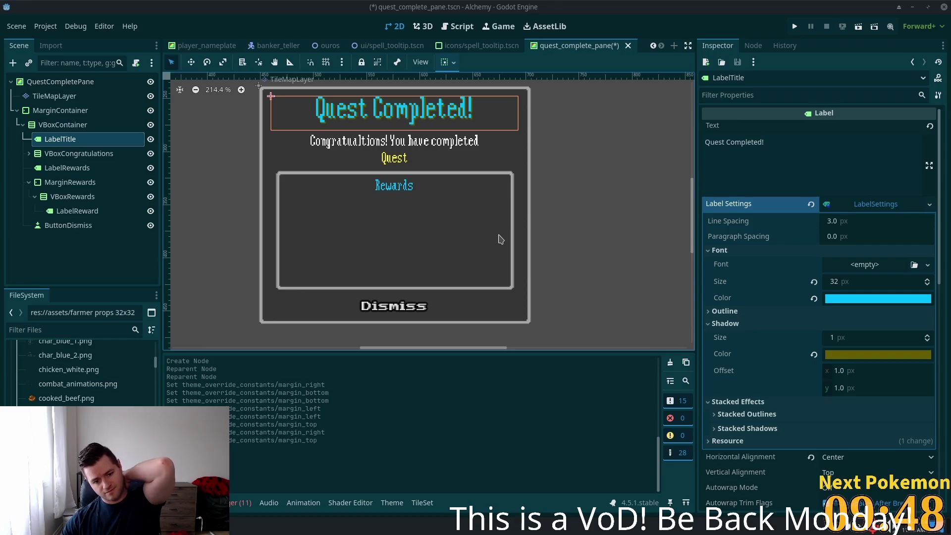
Select the LabelReward node and begin editing its empty Text property in the Inspector.
click(92, 212)
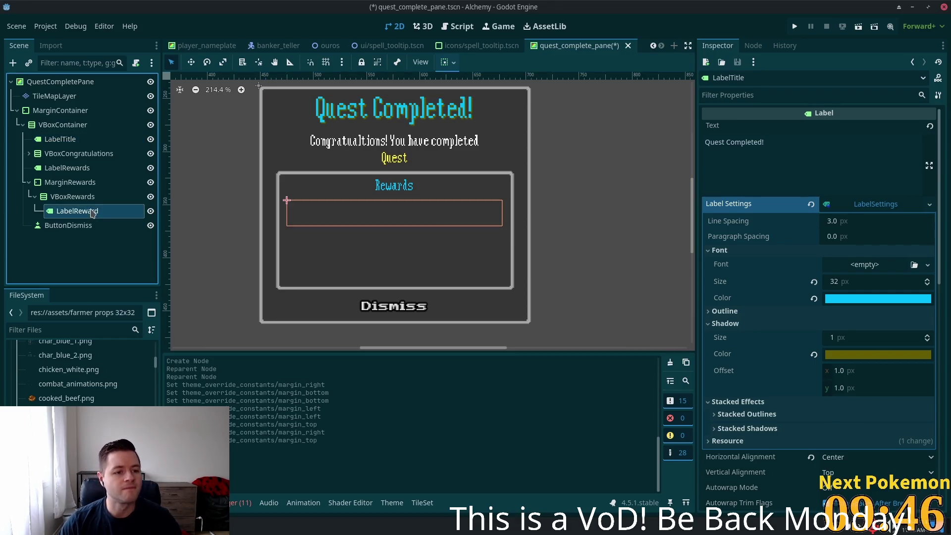
click(794, 143)
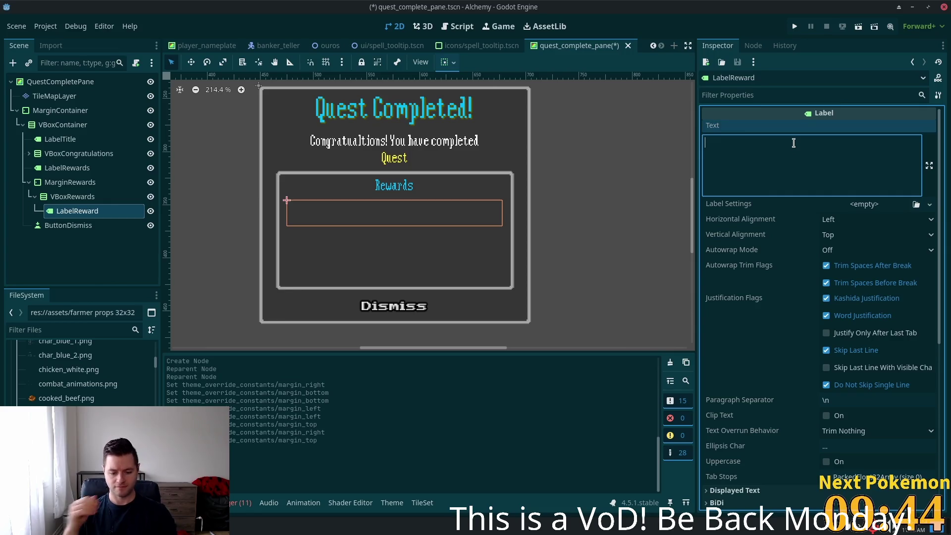